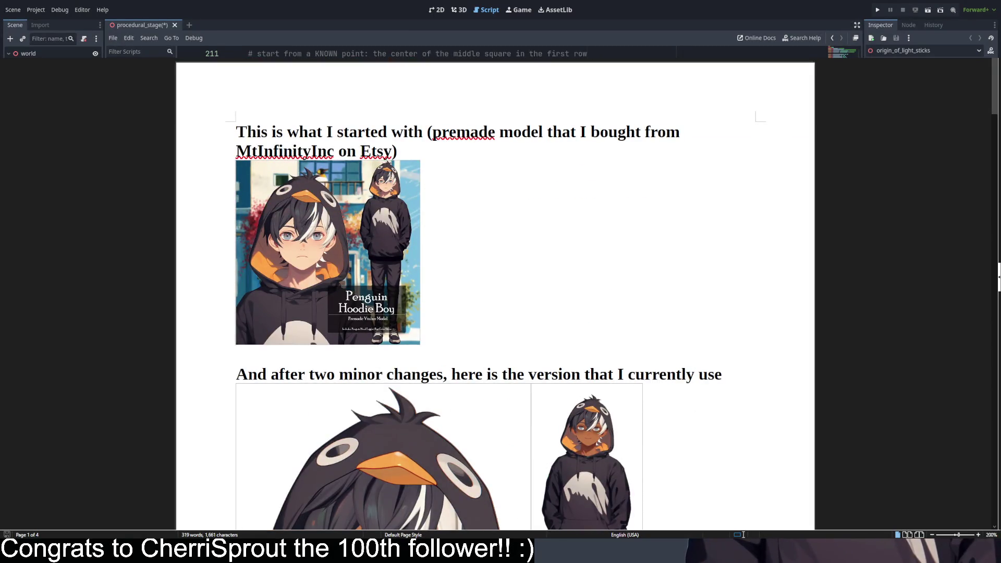
# - Highlight the opening words of the first heading, then deselect them
pyautogui.moveTo(236, 132)
pyautogui.mouseDown()
pyautogui.moveTo(685, 135)
pyautogui.moveTo(404, 152)
pyautogui.mouseUp()
pyautogui.click(404, 152)
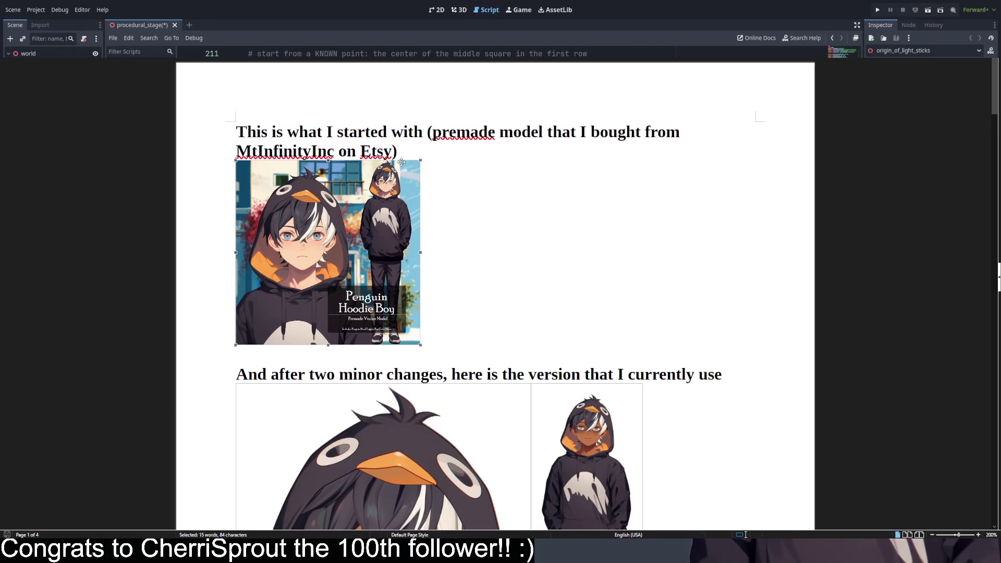
pyautogui.scroll(-1, 563, 214)
pyautogui.scroll(1, 448, 214)
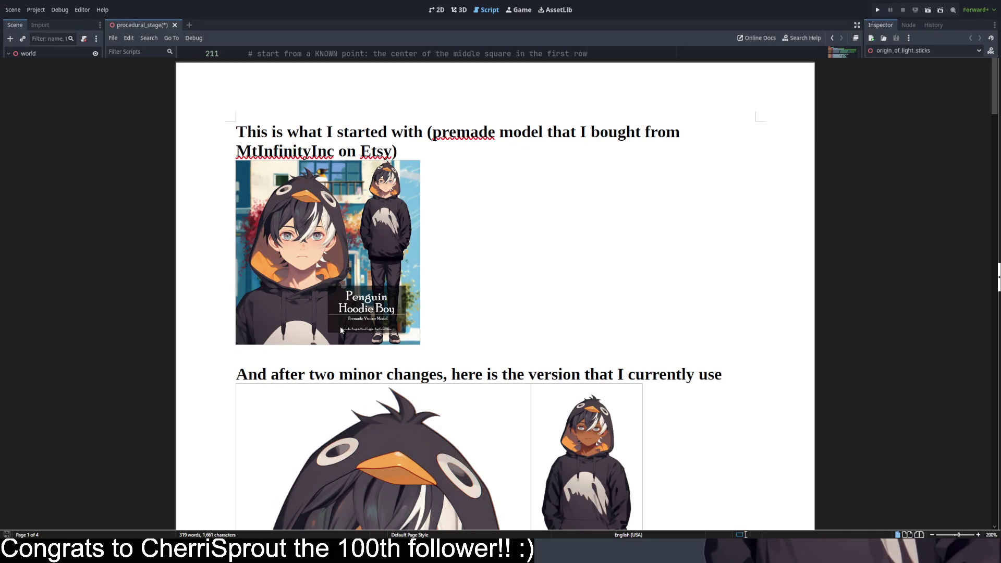
# - Highlight the darker-skin and under-eye dark-areas bullets in the changes list, then reach page 2
pyautogui.scroll(-5, 385, 281)
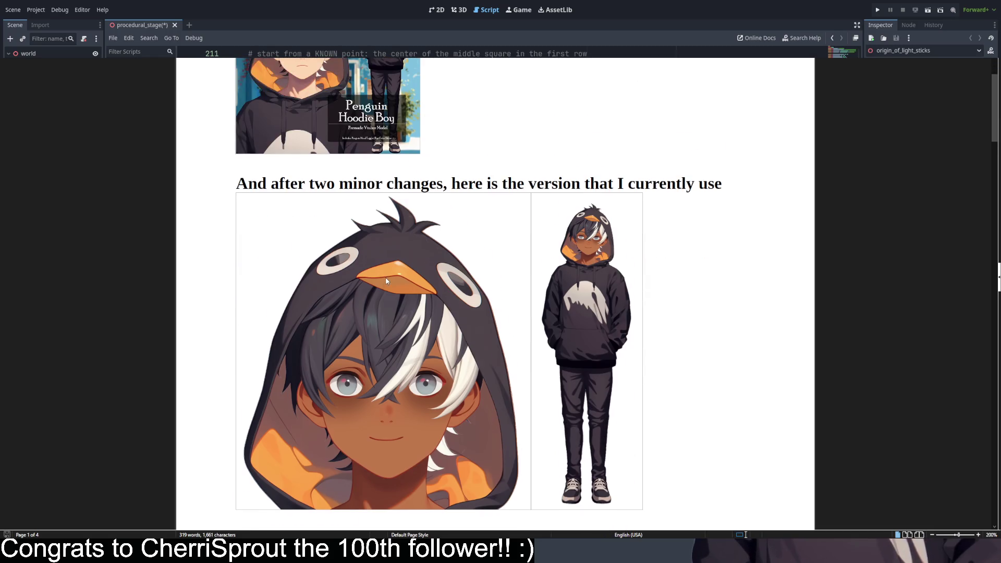
pyautogui.scroll(1, 384, 280)
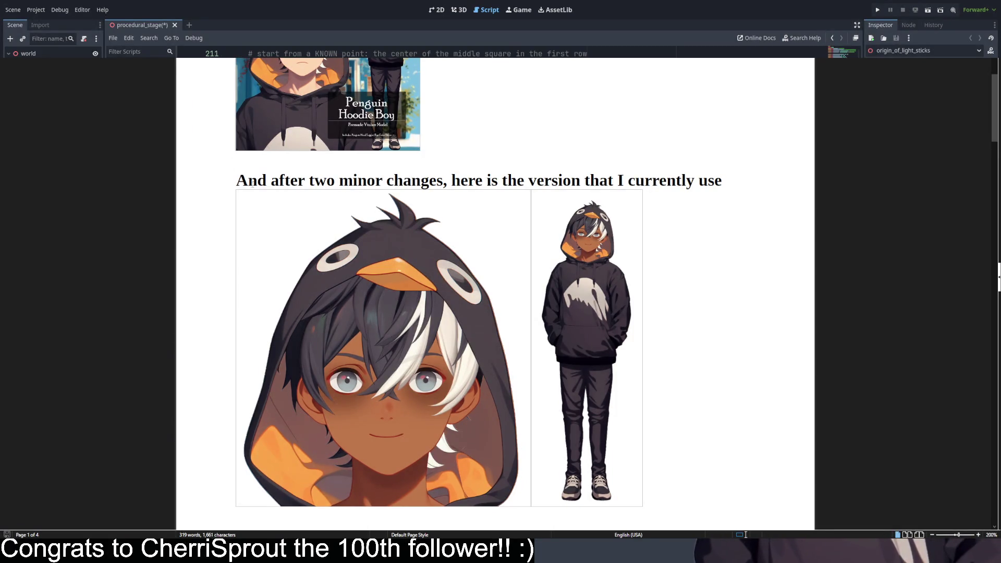
pyautogui.scroll(-1, 257, 177)
pyautogui.scroll(-1, 256, 177)
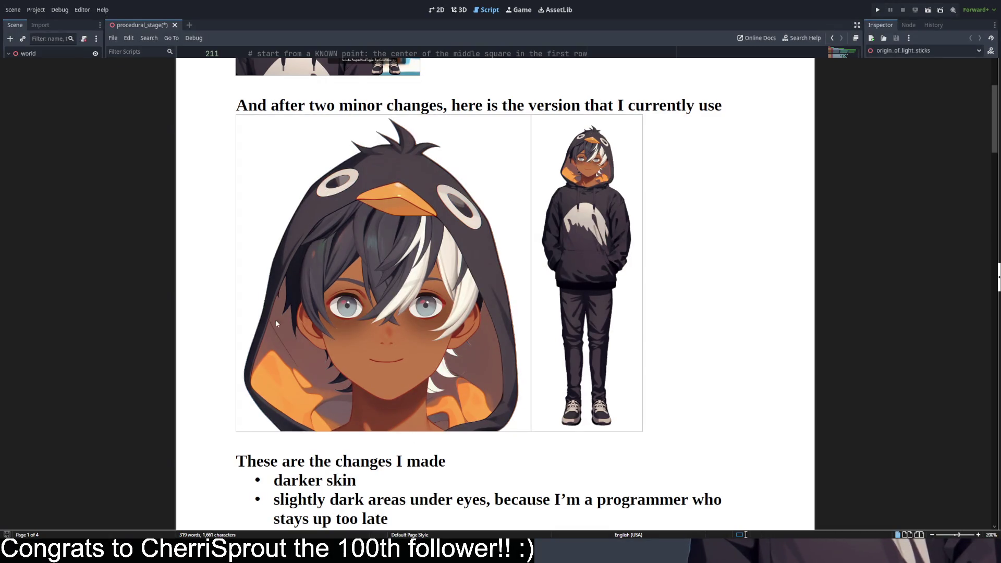
pyautogui.scroll(-2, 307, 409)
pyautogui.moveTo(274, 403); pyautogui.dragTo(368, 403)
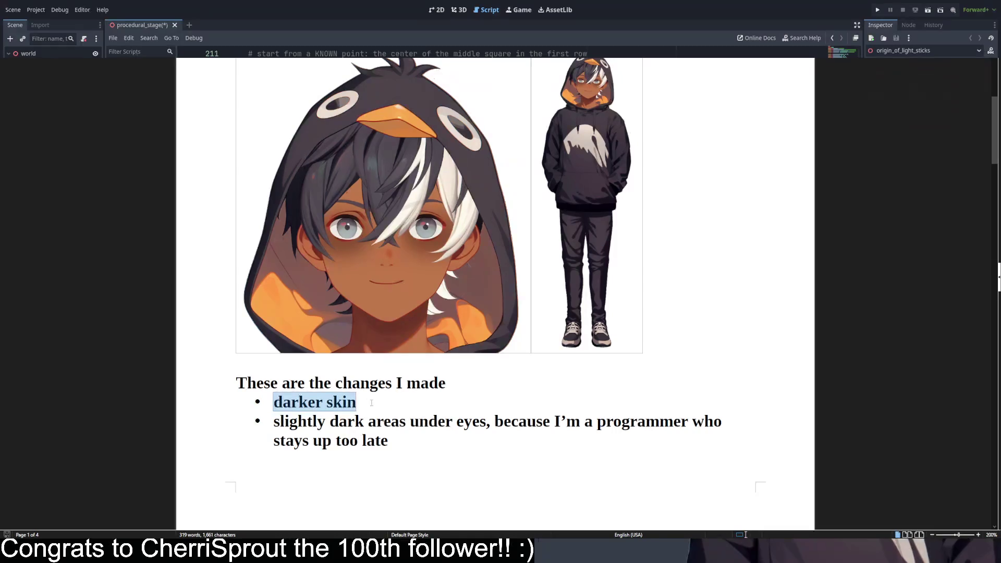
pyautogui.moveTo(301, 421)
pyautogui.mouseDown()
pyautogui.moveTo(453, 422)
pyautogui.moveTo(388, 442)
pyautogui.mouseUp()
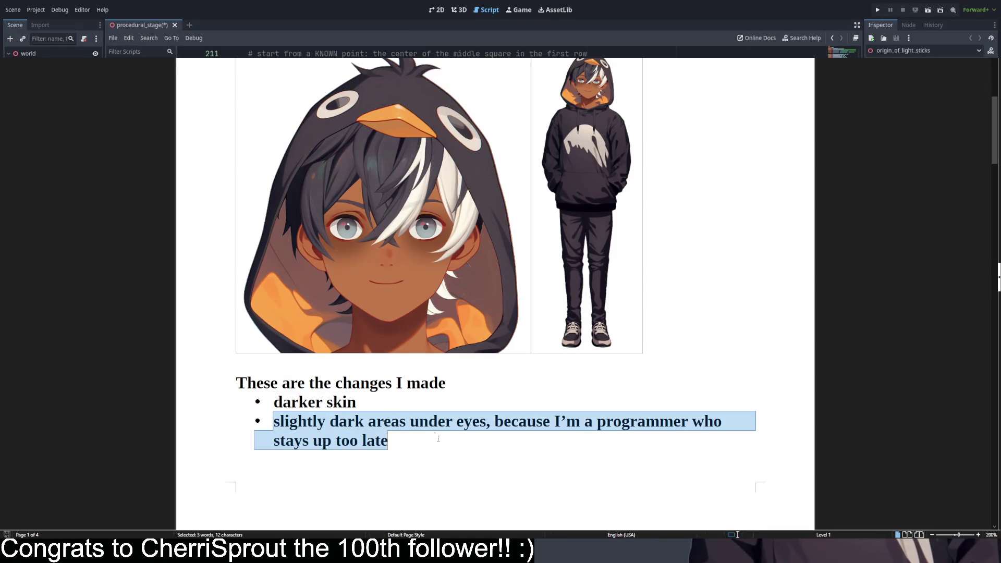
pyautogui.scroll(4, 428, 245)
pyautogui.scroll(-12, 397, 266)
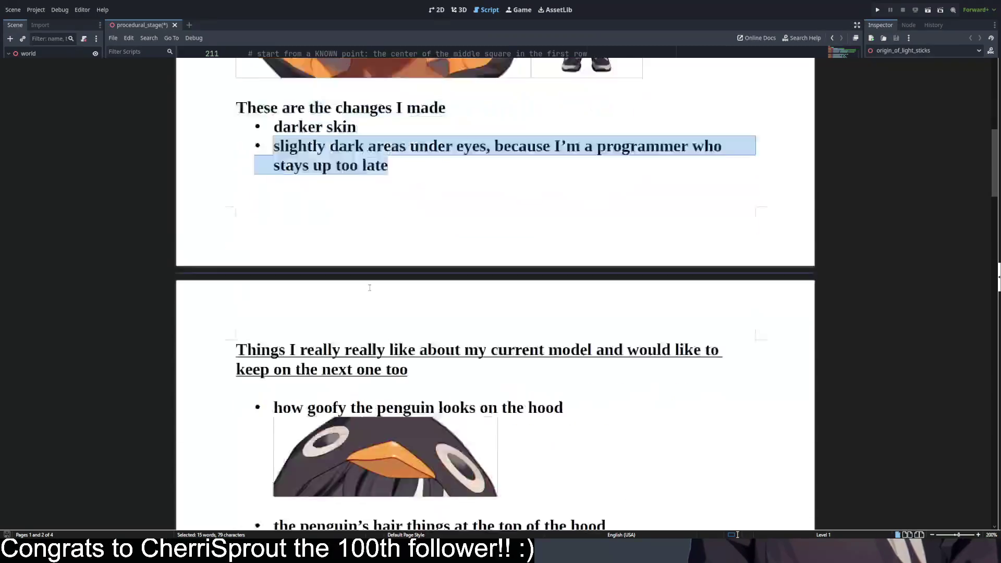
# - Highlight the sweatshirt logo bullet and pick out its words 'different', 'bug' and 'penguin'
pyautogui.scroll(-3, 369, 285)
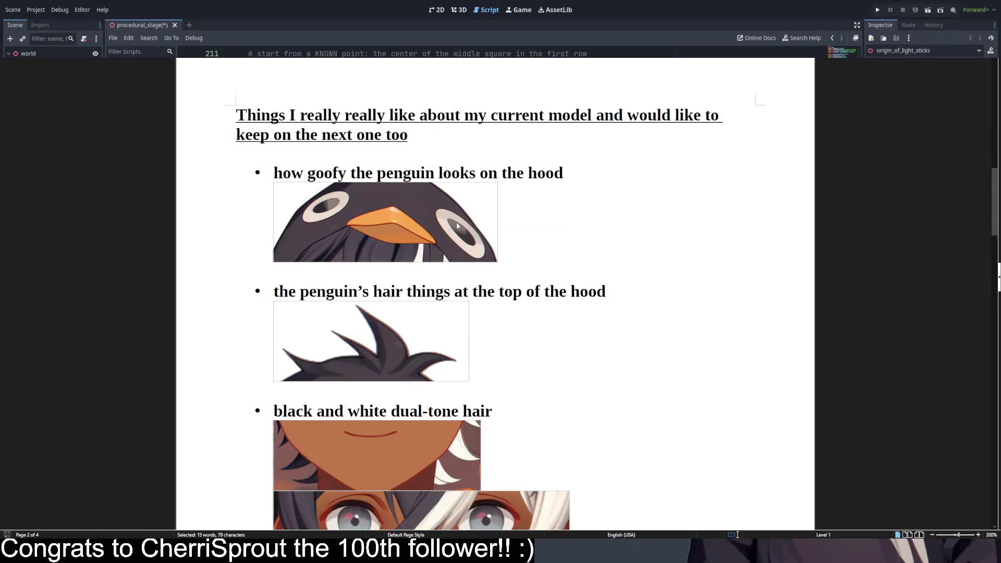
pyautogui.scroll(-4, 312, 235)
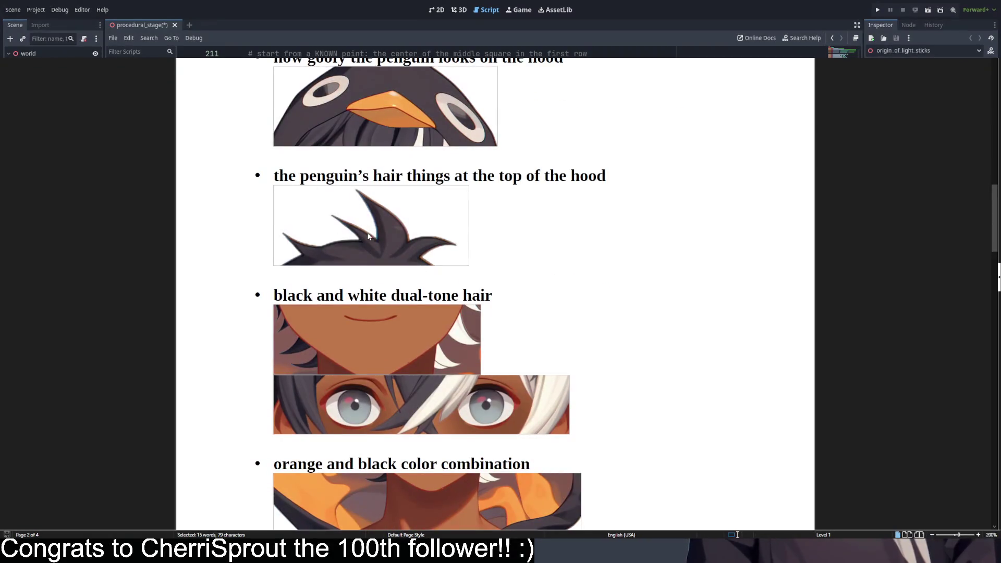
pyautogui.scroll(-3, 478, 220)
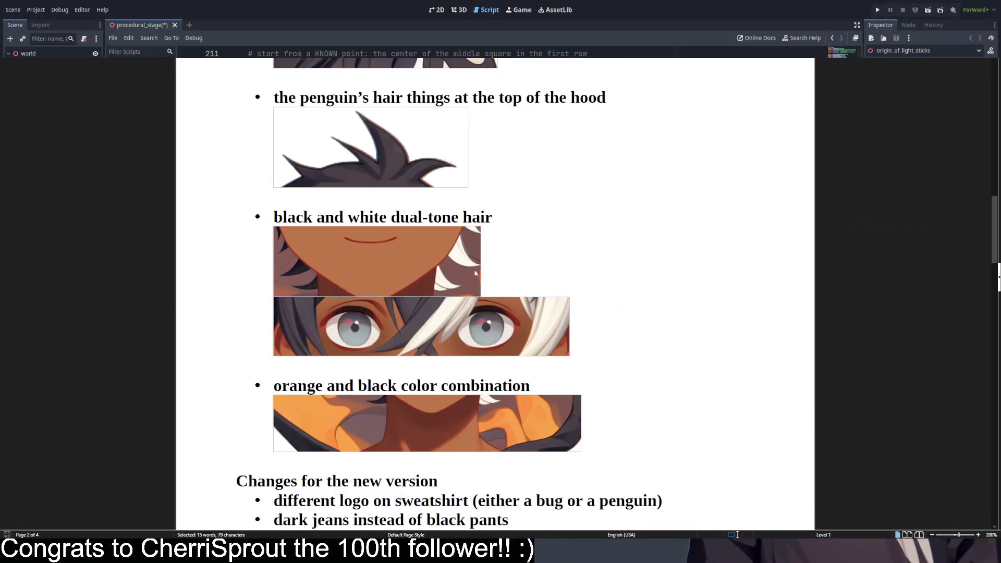
pyautogui.scroll(-5, 416, 277)
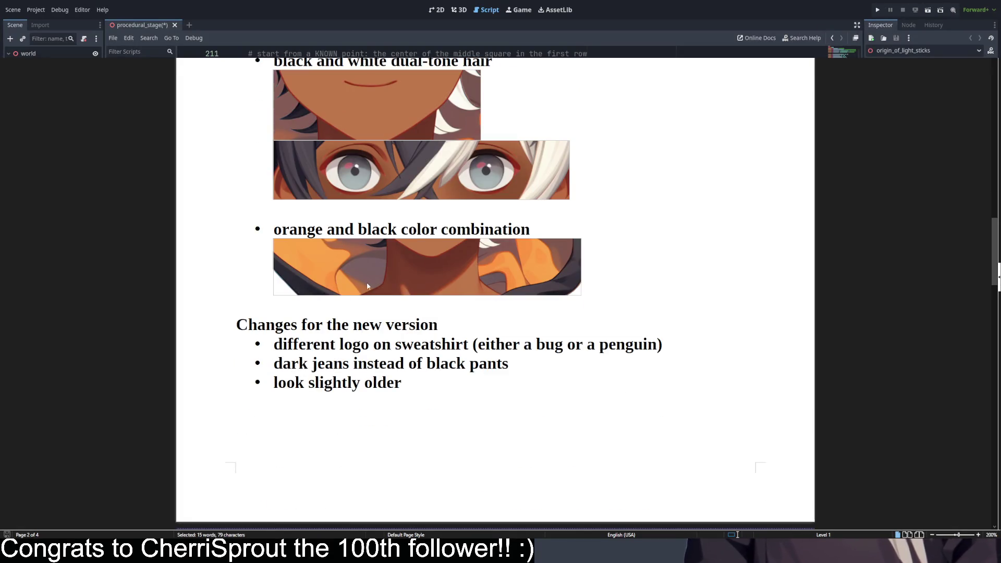
pyautogui.scroll(-6, 446, 262)
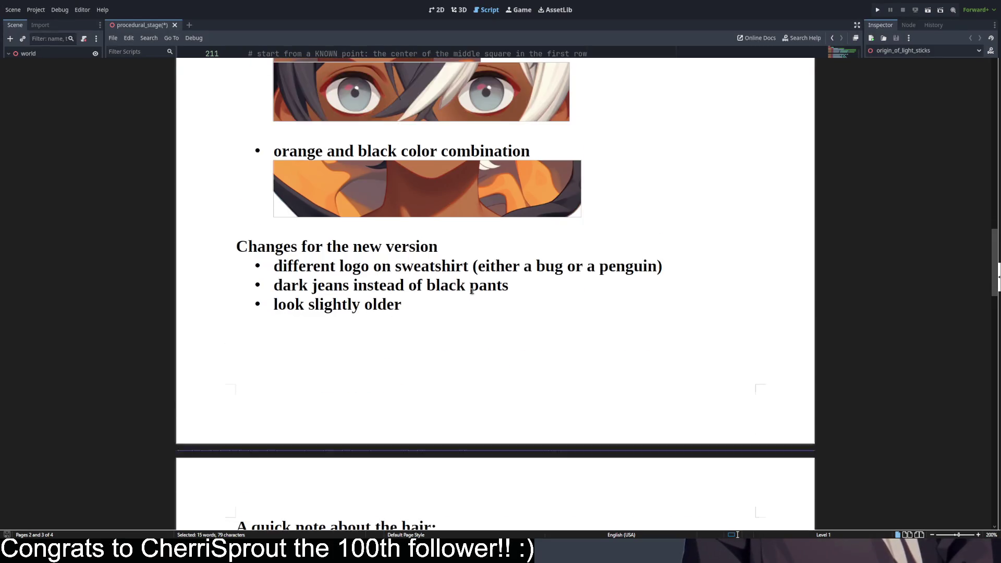
pyautogui.doubleClick(301, 147)
pyautogui.moveTo(301, 147)
pyautogui.mouseDown()
pyautogui.moveTo(654, 147)
pyautogui.moveTo(637, 147)
pyautogui.mouseUp()
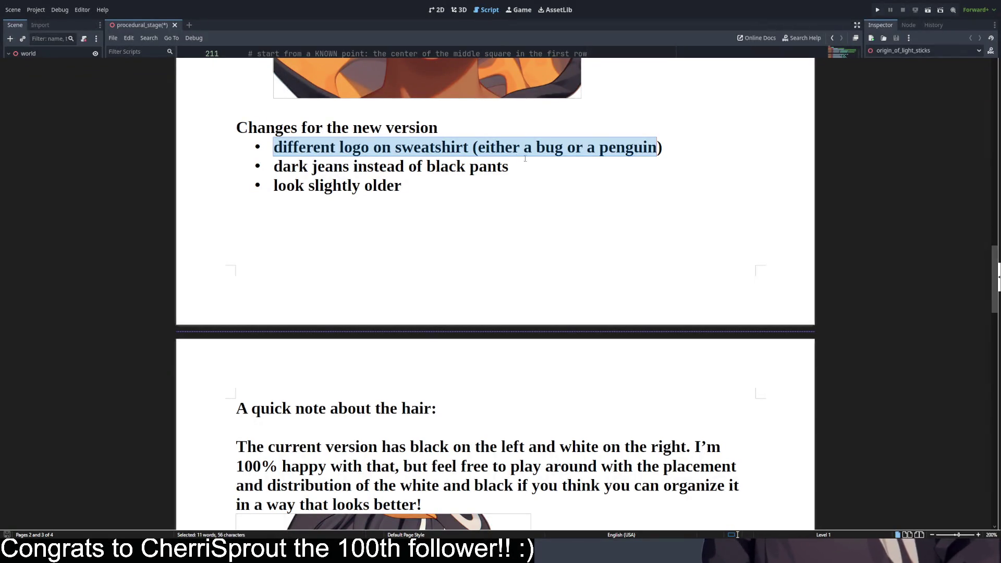
pyautogui.doubleClick(548, 148)
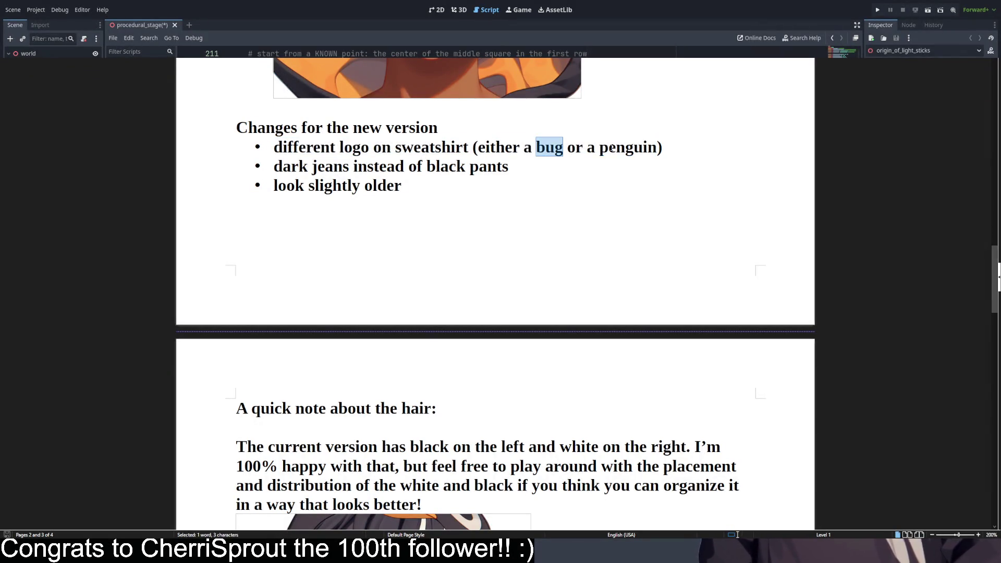
pyautogui.doubleClick(628, 148)
pyautogui.doubleClick(553, 147)
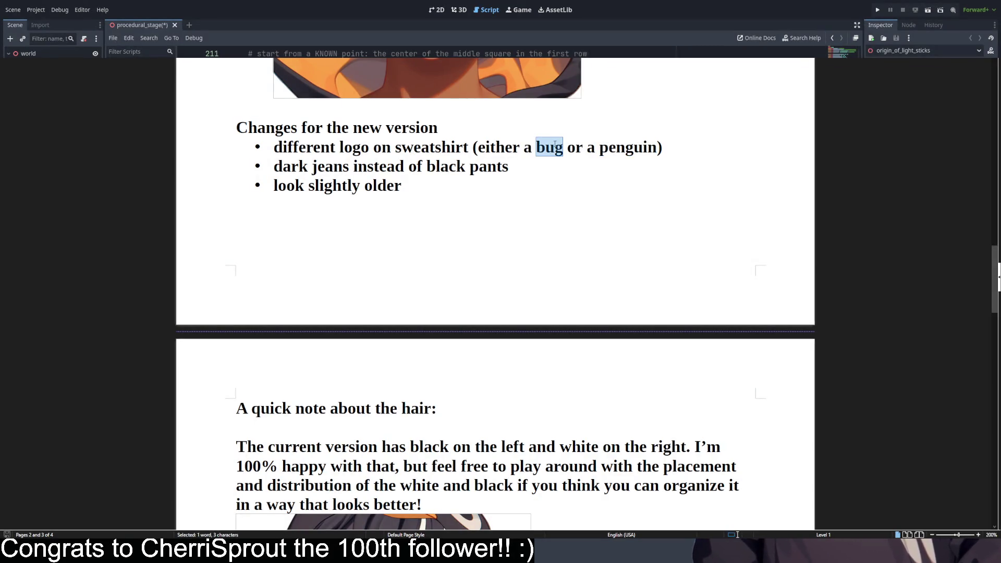
# - Highlight the 'look slightly older' bullet in the new-version list
pyautogui.scroll(10, 440, 218)
pyautogui.scroll(5, 448, 217)
pyautogui.scroll(-3, 516, 207)
pyautogui.scroll(3, 581, 243)
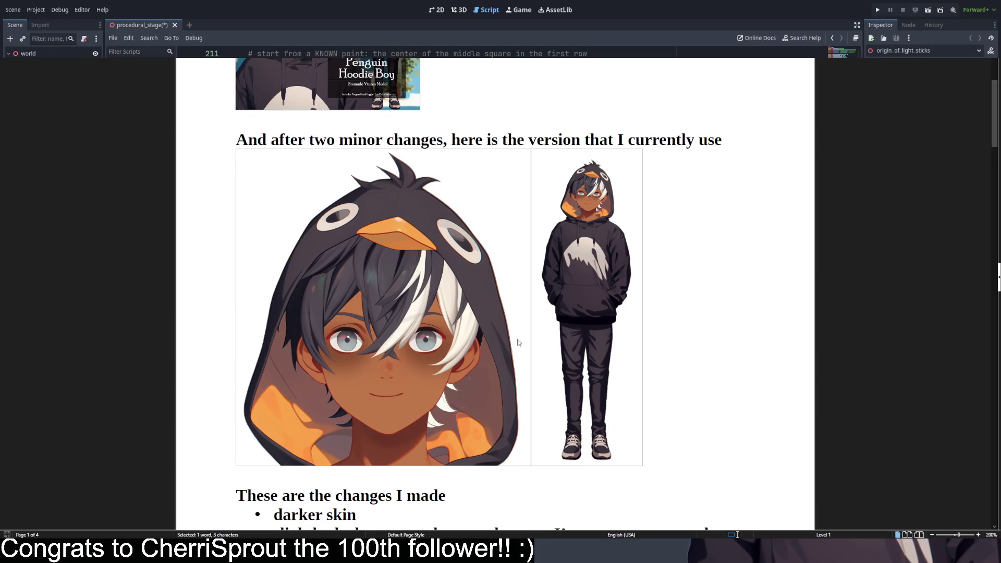
pyautogui.scroll(-12, 586, 392)
pyautogui.scroll(-5, 586, 348)
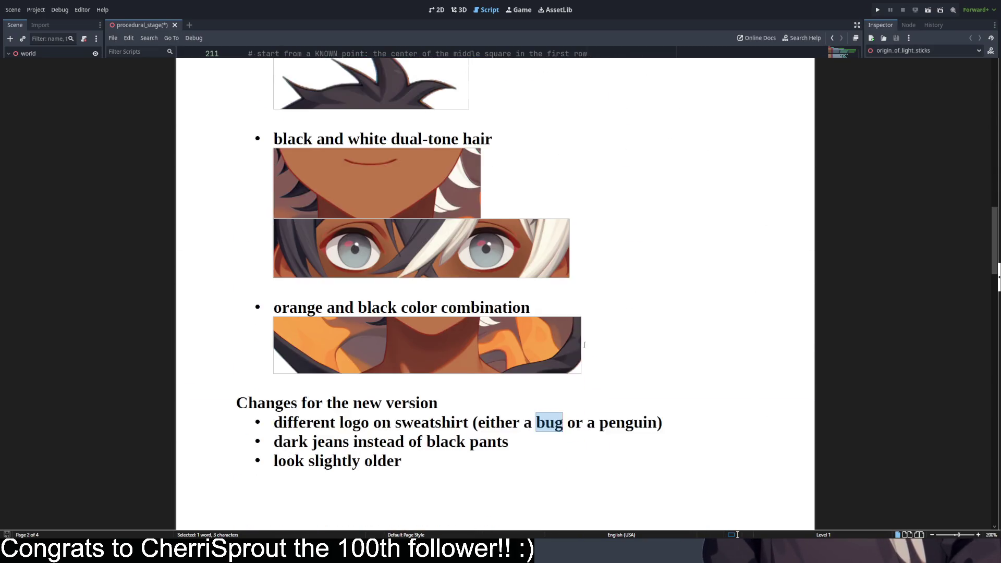
pyautogui.scroll(2, 390, 322)
pyautogui.scroll(-2, 288, 341)
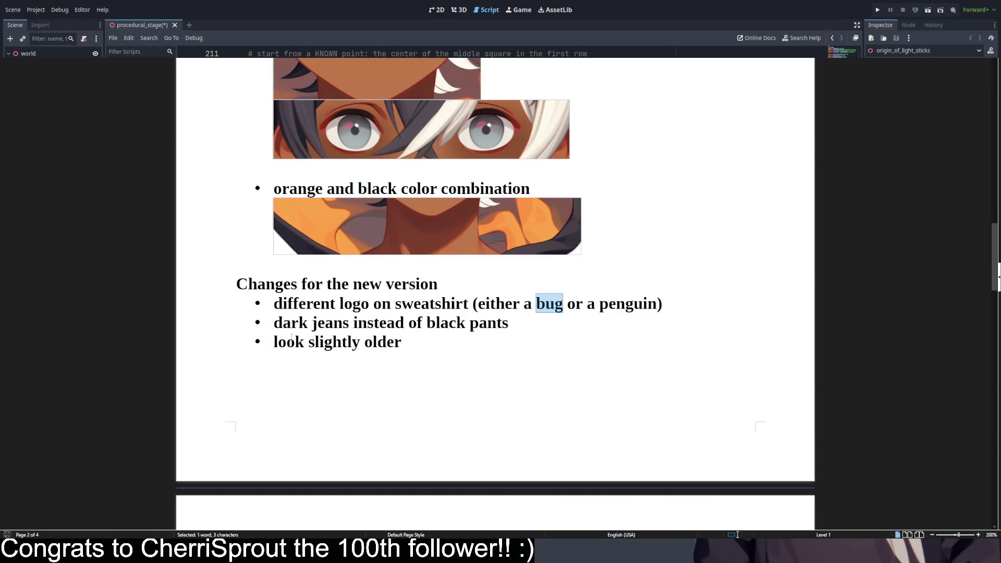
pyautogui.moveTo(287, 348); pyautogui.dragTo(398, 349)
# - Scroll down past the page 3 hair-colour photos
pyautogui.scroll(-7, 432, 253)
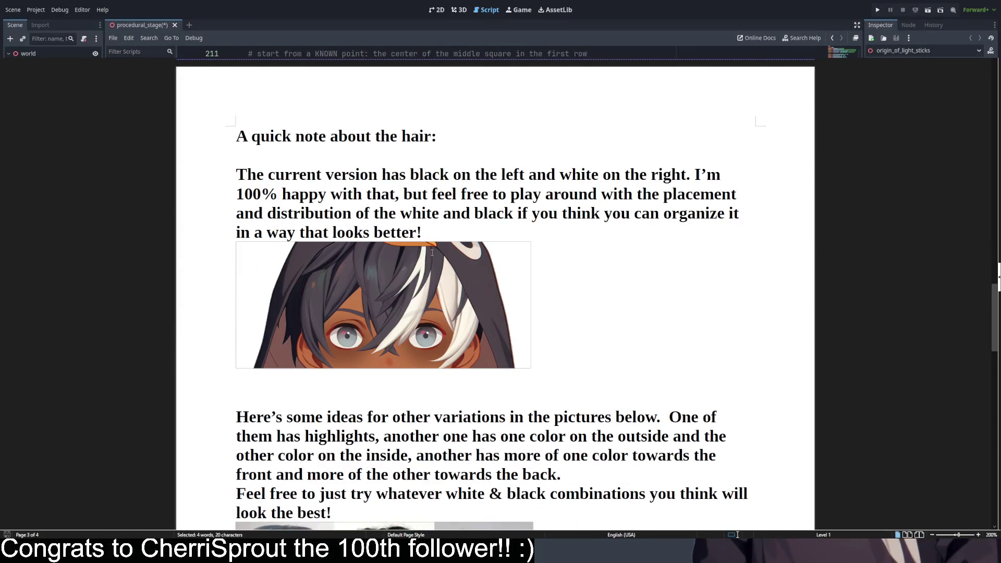
pyautogui.scroll(-3, 431, 247)
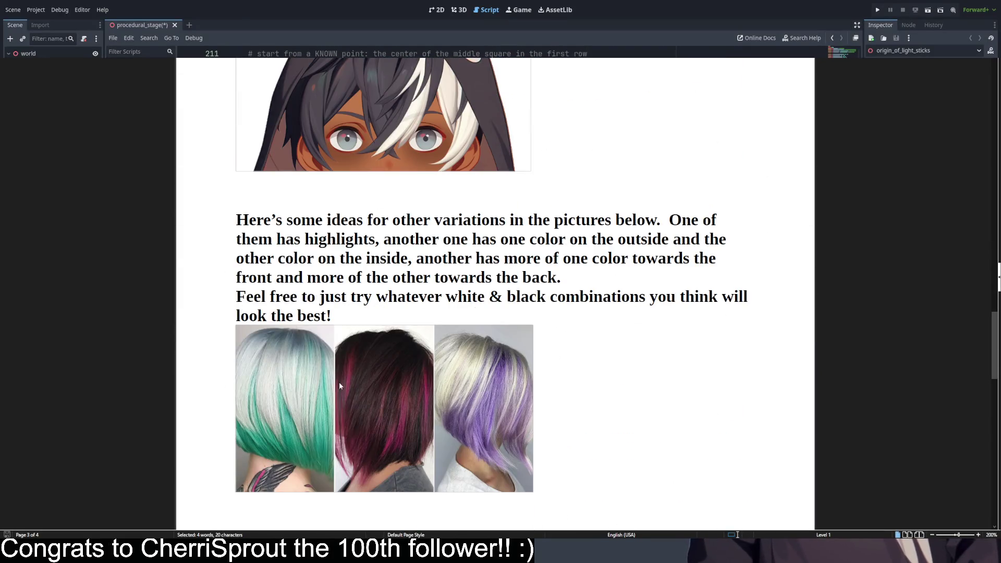
pyautogui.scroll(1, 466, 155)
pyautogui.scroll(-8, 445, 237)
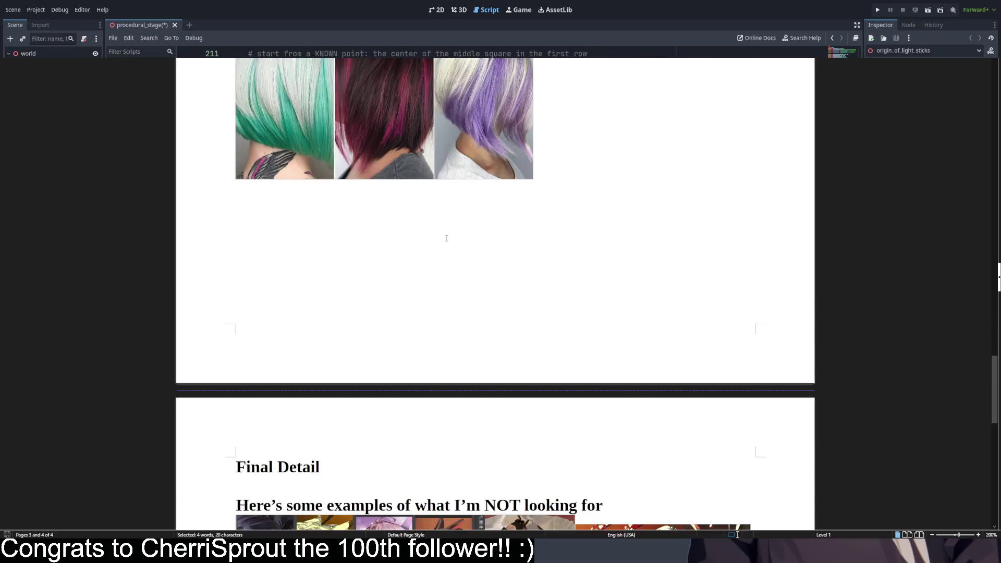
# - Select the heading about examples of what is NOT wanted on page 4
pyautogui.scroll(-5, 445, 232)
pyautogui.scroll(-2, 522, 195)
pyautogui.scroll(2, 495, 183)
pyautogui.scroll(-2, 464, 169)
pyautogui.scroll(2, 458, 166)
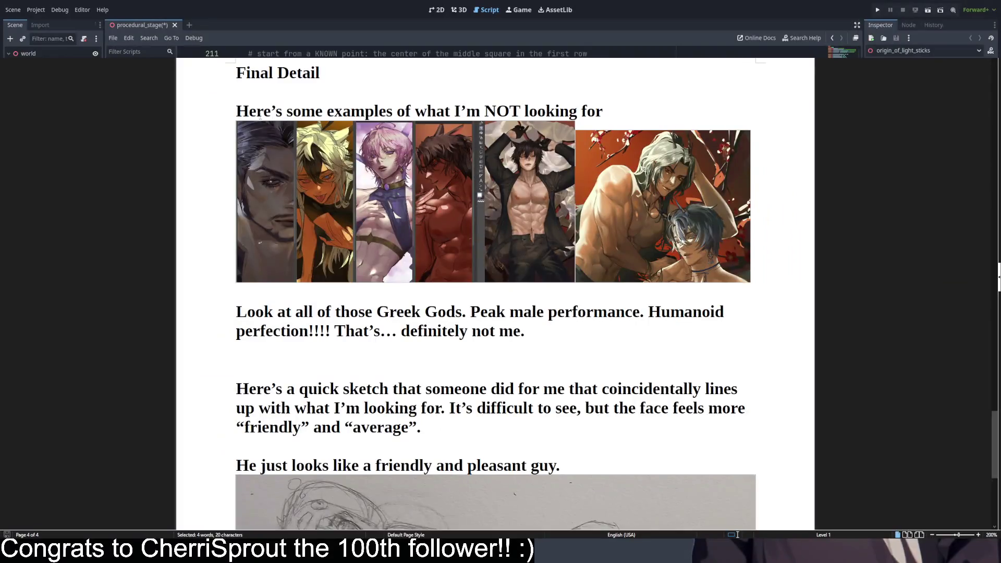
pyautogui.moveTo(236, 111); pyautogui.dragTo(604, 107)
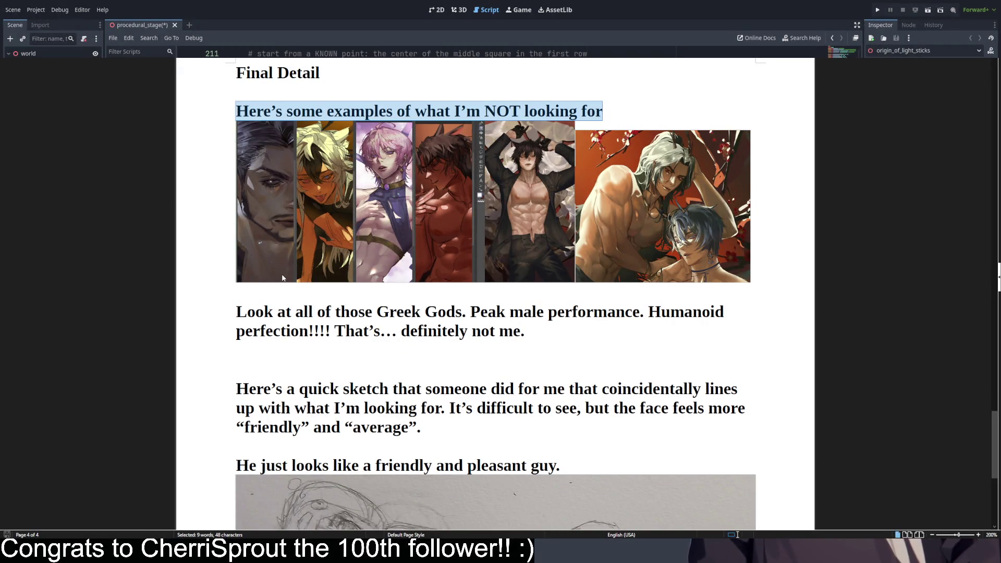
# - Select the 'friendly and pleasant guy' caption line, then clear the selection
pyautogui.scroll(-5, 305, 262)
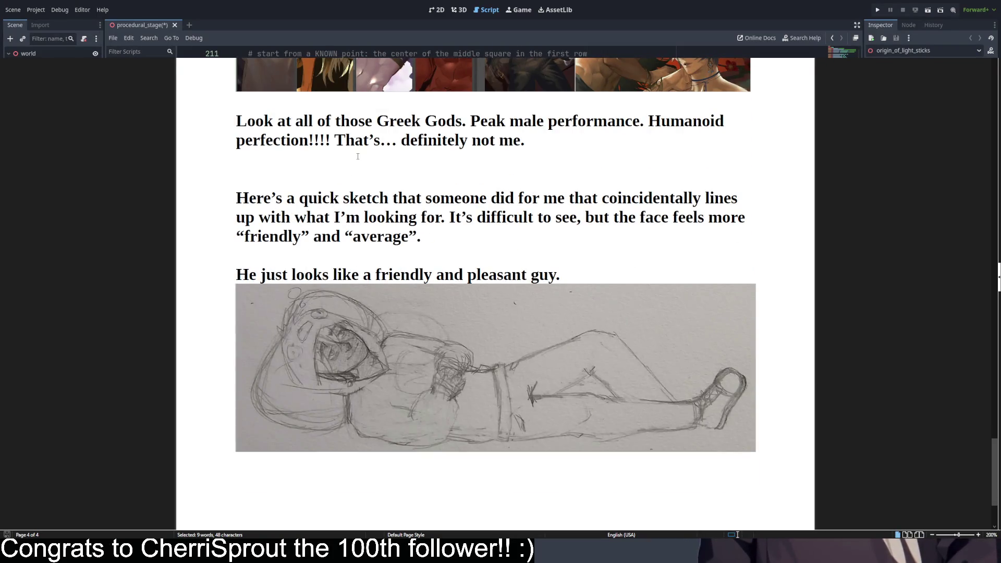
pyautogui.scroll(-2, 356, 152)
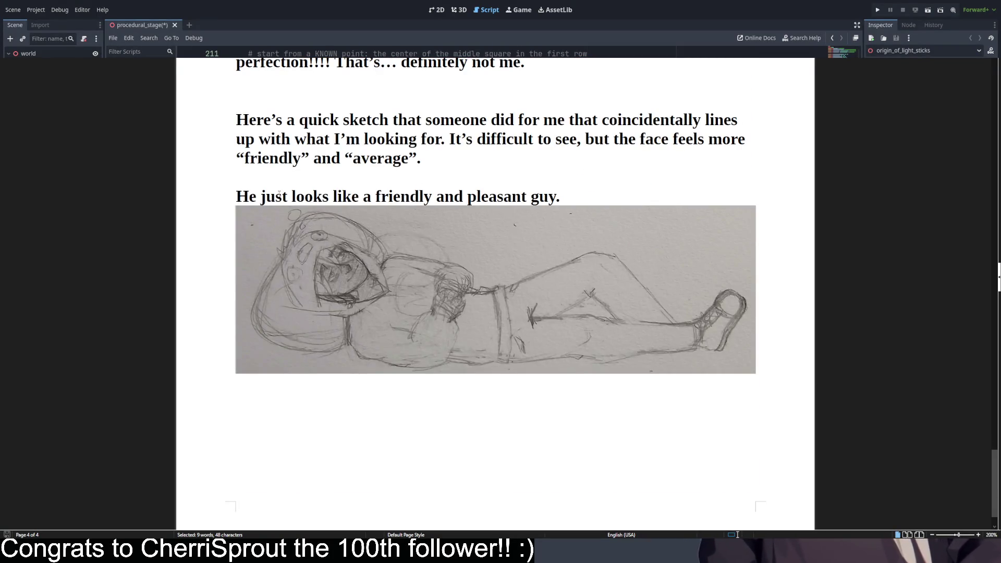
pyautogui.moveTo(236, 194); pyautogui.dragTo(584, 190)
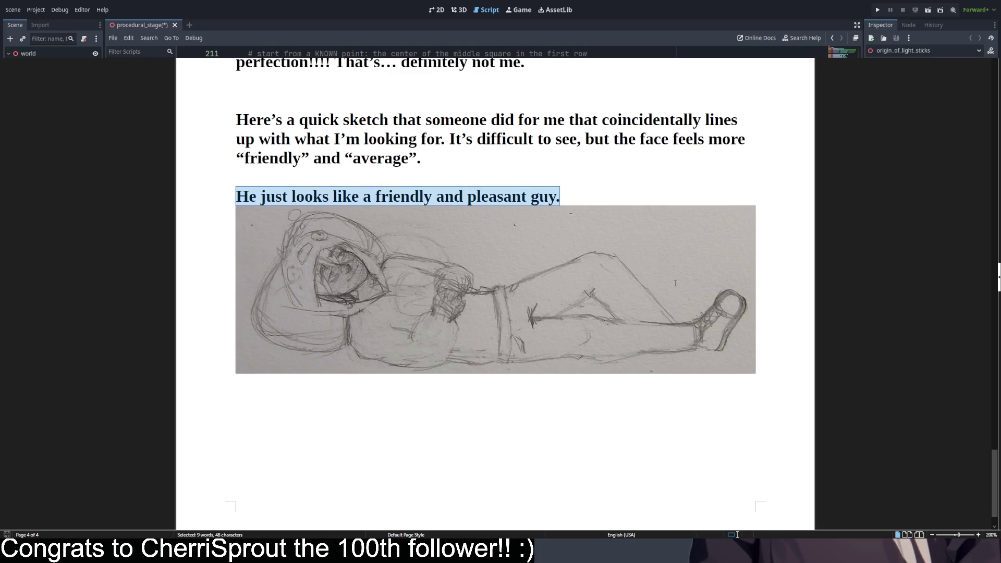
pyautogui.click(763, 336)
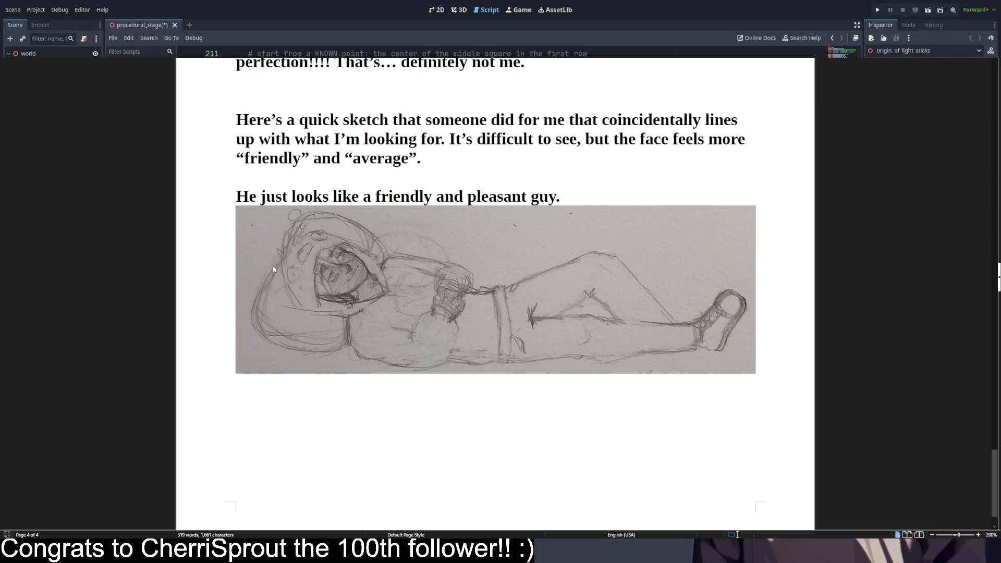
pyautogui.keyDown('ctrl'); pyautogui.scroll(2, 298, 279); pyautogui.keyUp('ctrl')
# - Zoom from 200% to 310% and move between the example images and the pencil sketch
pyautogui.keyDown('ctrl'); pyautogui.scroll(2, 298, 285); pyautogui.keyUp('ctrl')
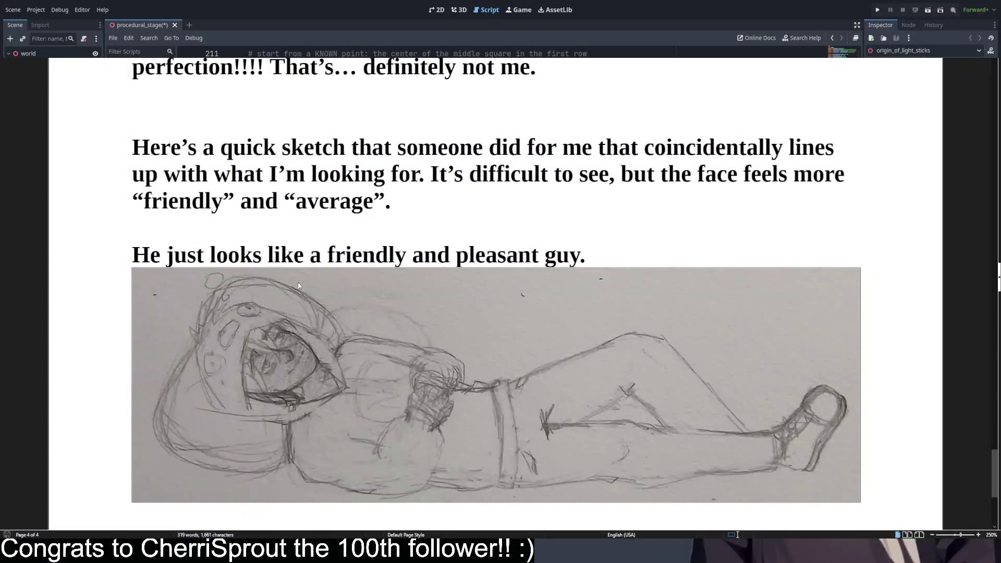
pyautogui.keyDown('ctrl'); pyautogui.scroll(1, 298, 283); pyautogui.keyUp('ctrl')
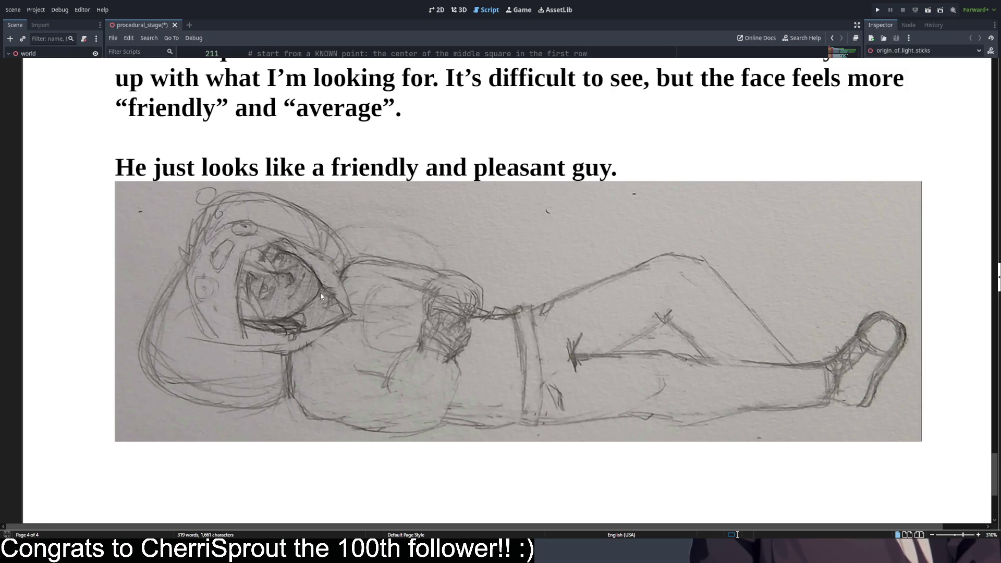
pyautogui.scroll(8, 320, 292)
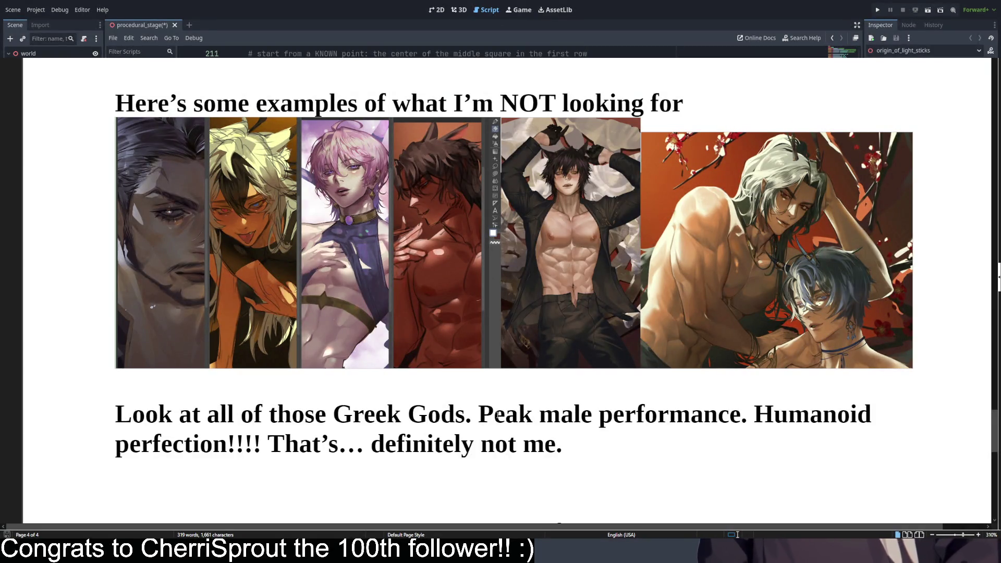
pyautogui.scroll(-10, 279, 249)
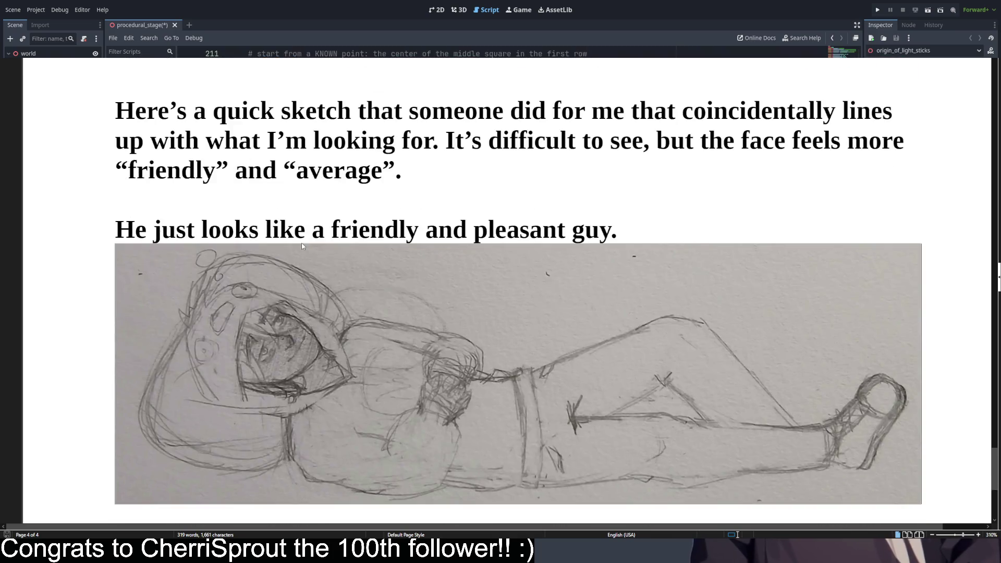
pyautogui.scroll(-2, 299, 244)
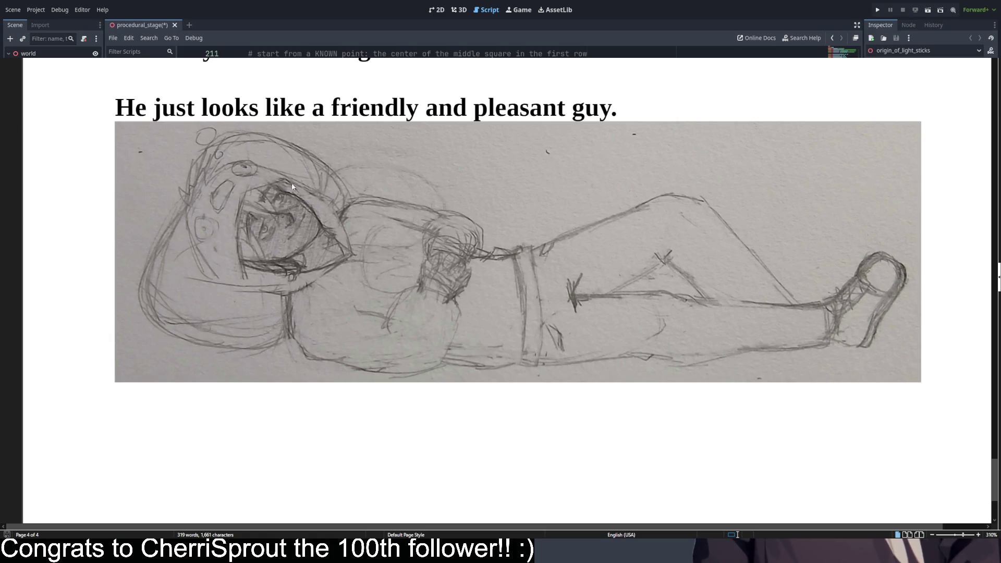
pyautogui.scroll(10, 360, 201)
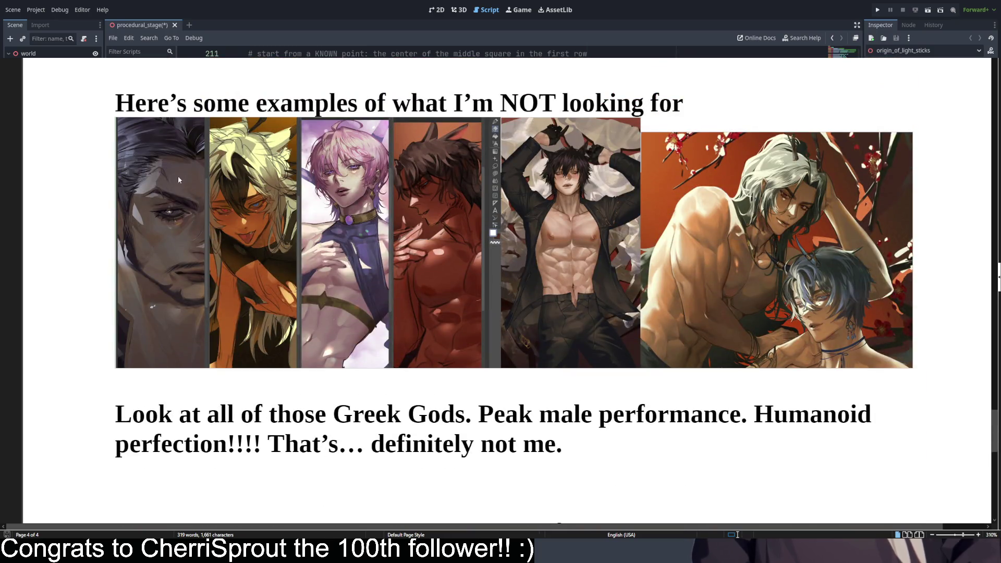
pyautogui.scroll(-10, 229, 255)
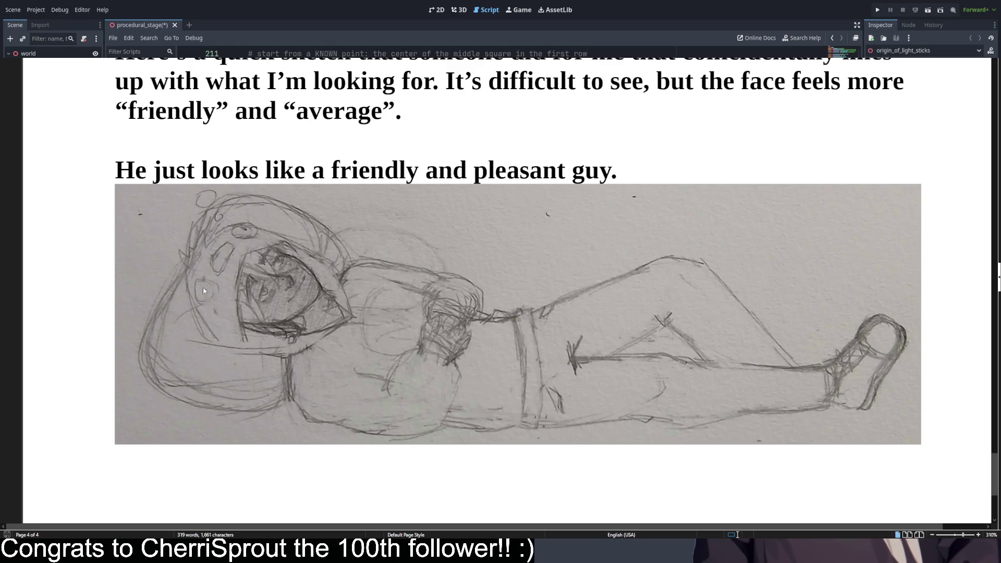
pyautogui.scroll(15, 355, 354)
pyautogui.scroll(10, 355, 354)
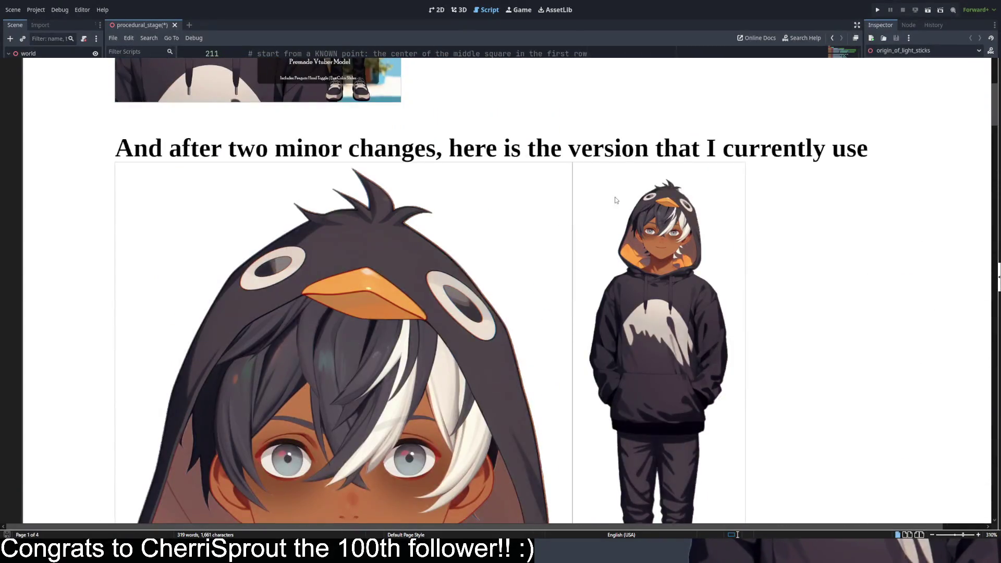
pyautogui.scroll(1, 615, 204)
pyautogui.scroll(-2, 633, 318)
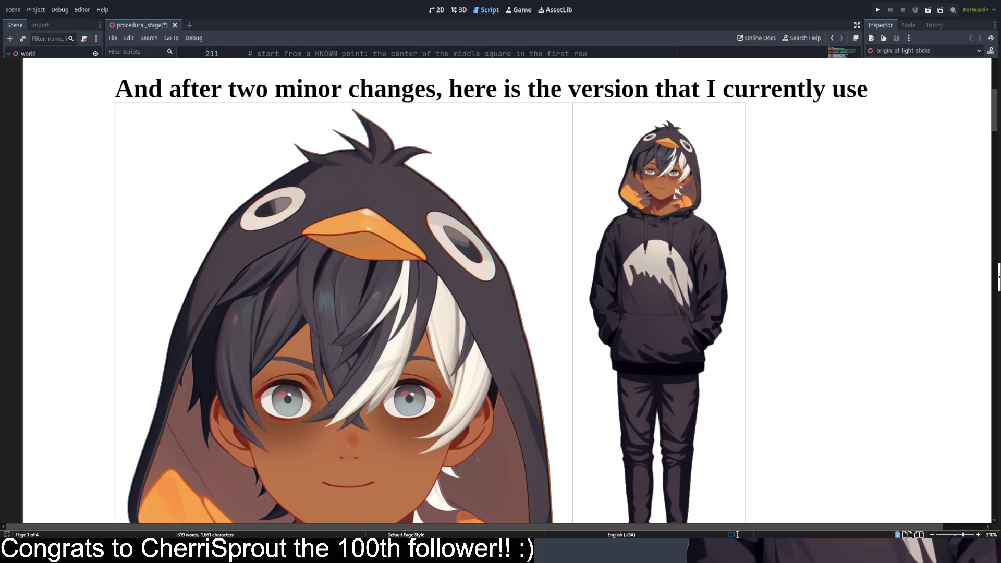
pyautogui.scroll(-10, 600, 173)
pyautogui.scroll(-15, 600, 173)
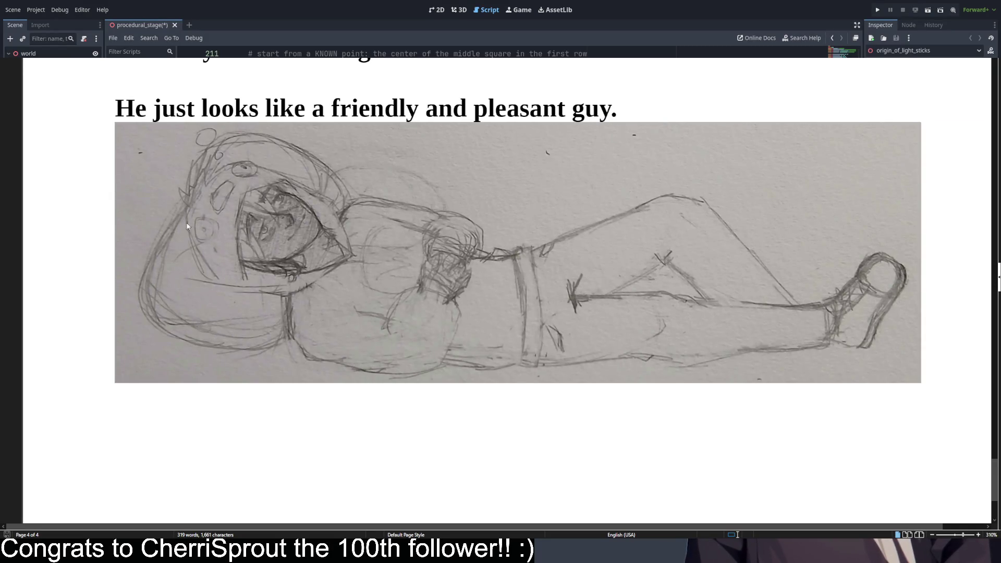
# - Select the words 'friendly' and 'average', then 'pleasant' in the sketch caption
pyautogui.scroll(3, 276, 186)
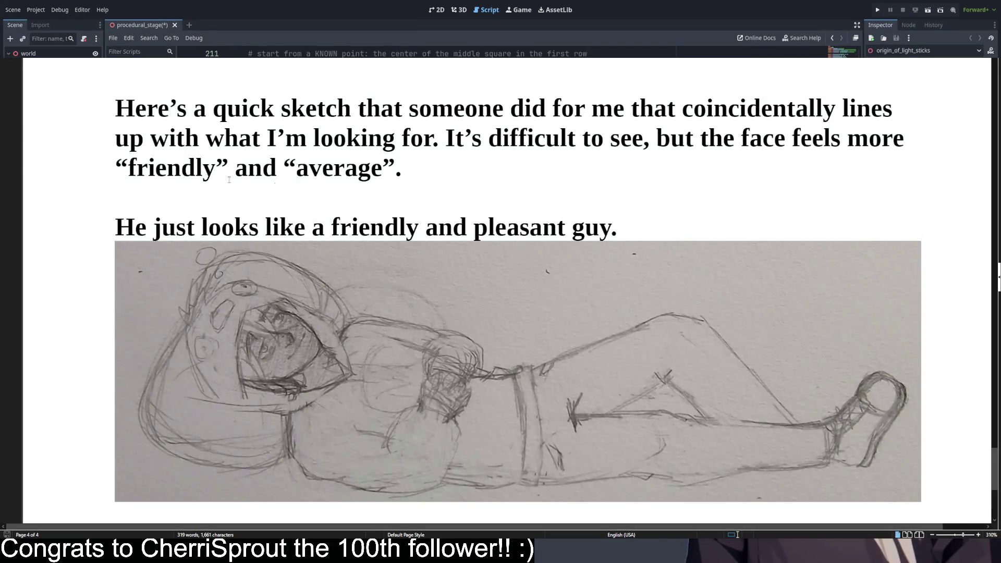
pyautogui.doubleClick(180, 168)
pyautogui.doubleClick(331, 168)
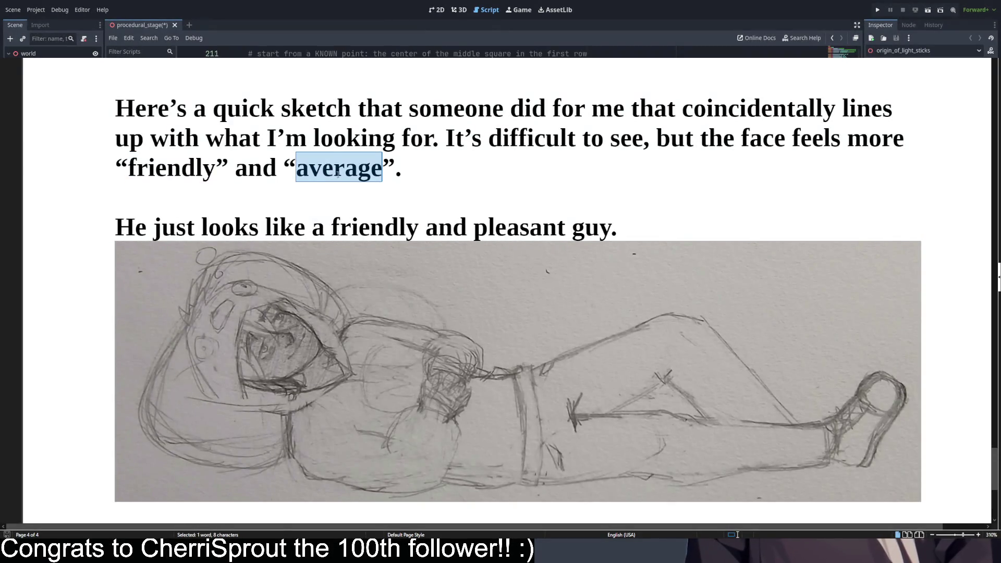
pyautogui.click(530, 229)
pyautogui.doubleClick(529, 233)
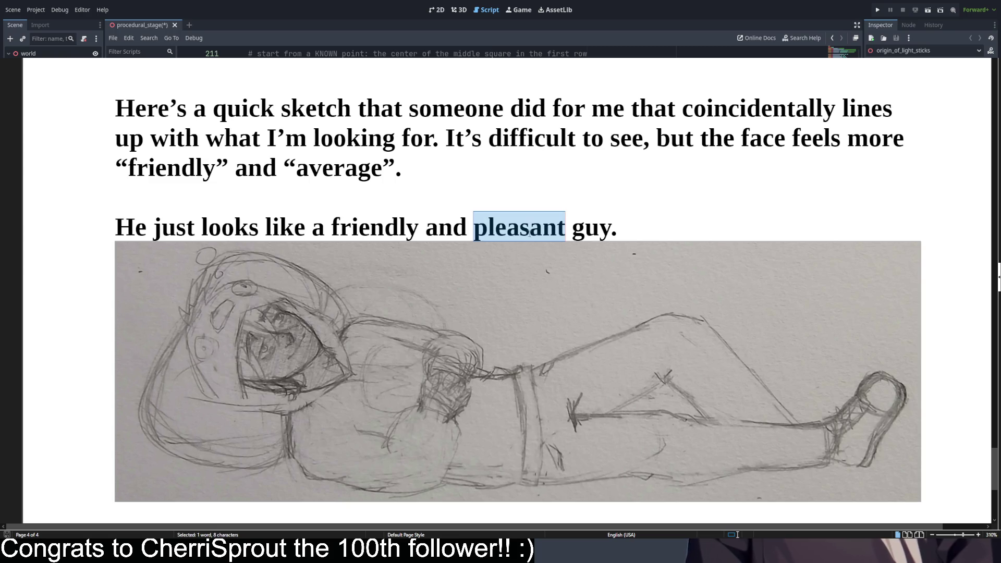
pyautogui.scroll(13, 192, 272)
pyautogui.scroll(-4, 192, 272)
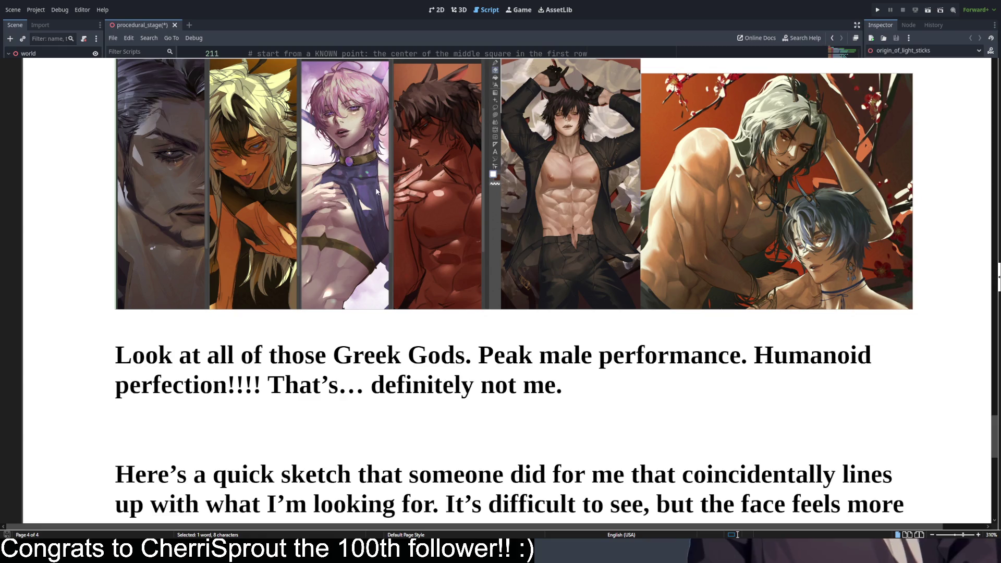
pyautogui.scroll(-8, 374, 188)
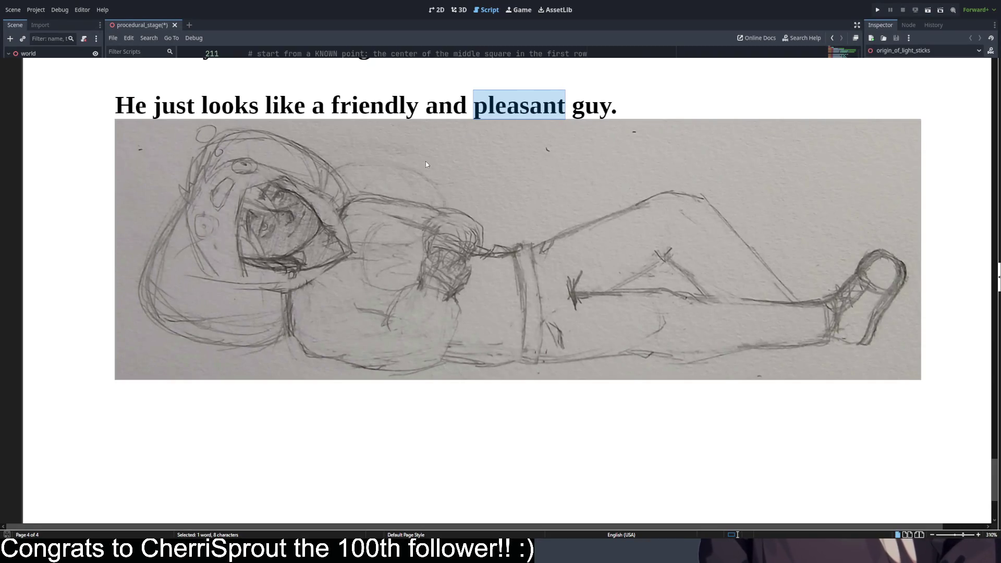
pyautogui.scroll(10, 426, 164)
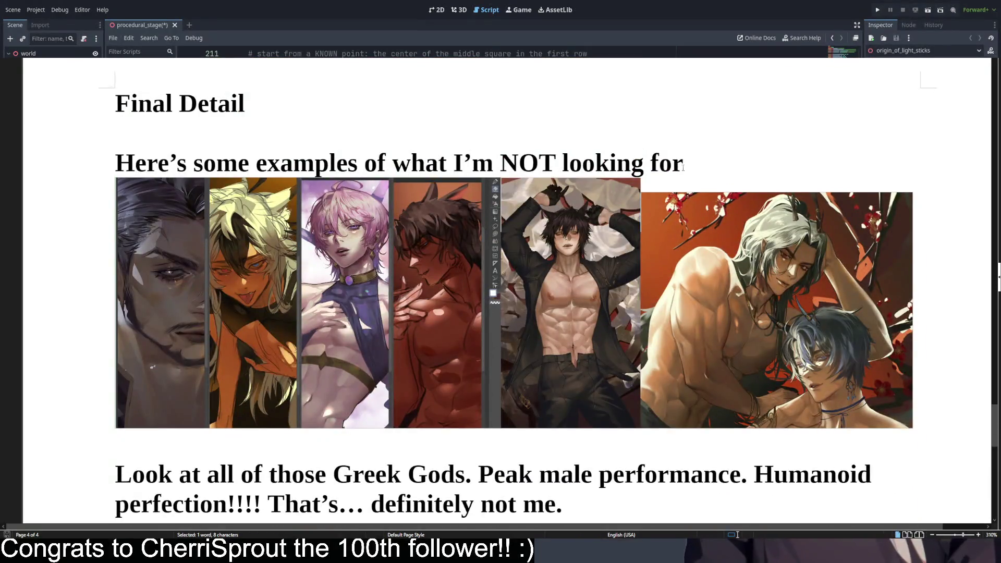
pyautogui.click(698, 160)
pyautogui.write('""')
pyautogui.press('Left')
pyautogui.write('friendly')
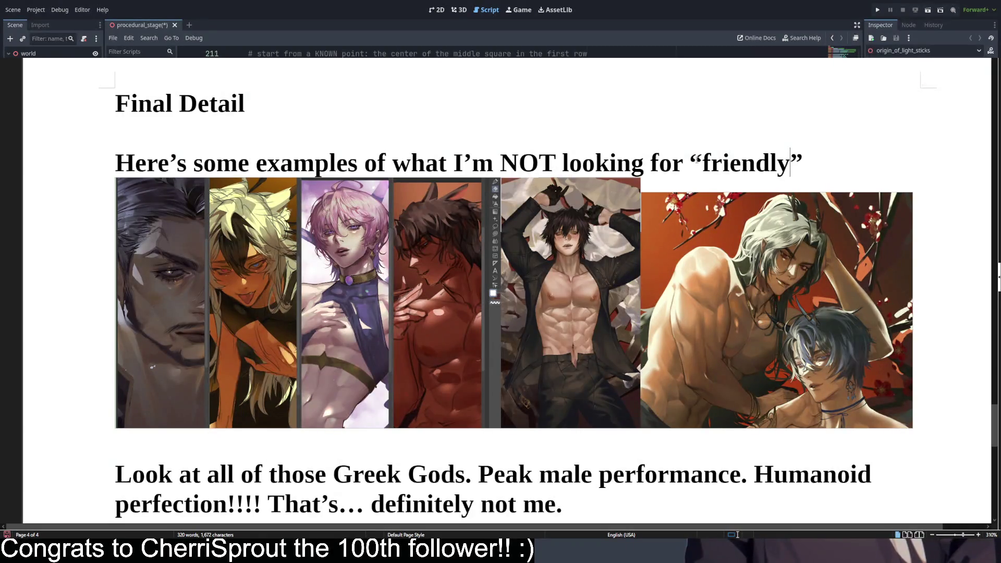
pyautogui.press('Delete')
pyautogui.hotkey('ctrl', 'BackSpace')
pyautogui.press('BackSpace')
pyautogui.press('BackSpace')
pyautogui.press('BackSpace')
pyautogui.scroll(-5, 535, 146)
pyautogui.scroll(-7, 521, 145)
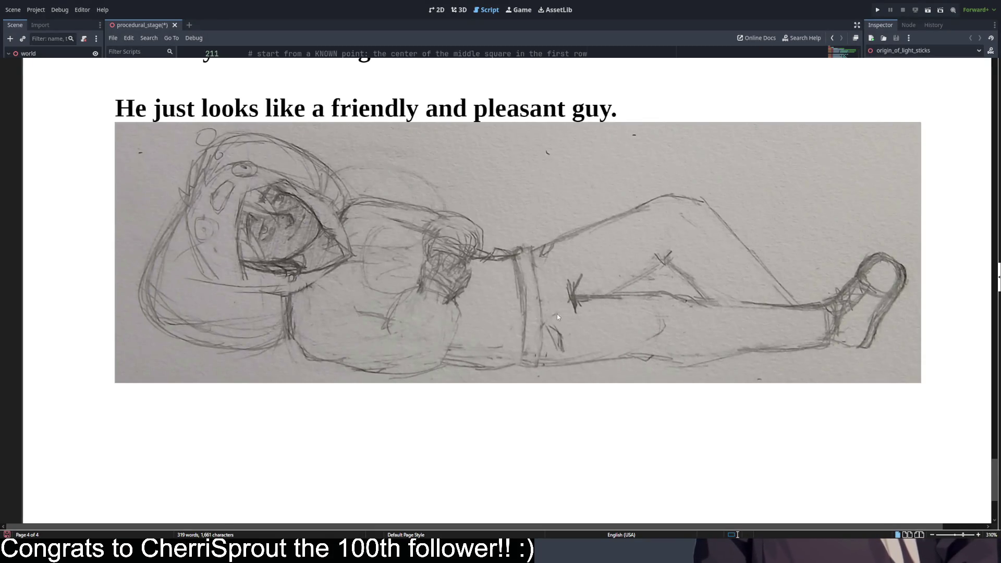
pyautogui.scroll(15, 420, 273)
pyautogui.scroll(-7, 437, 270)
pyautogui.scroll(-7, 437, 265)
pyautogui.scroll(-20, 435, 260)
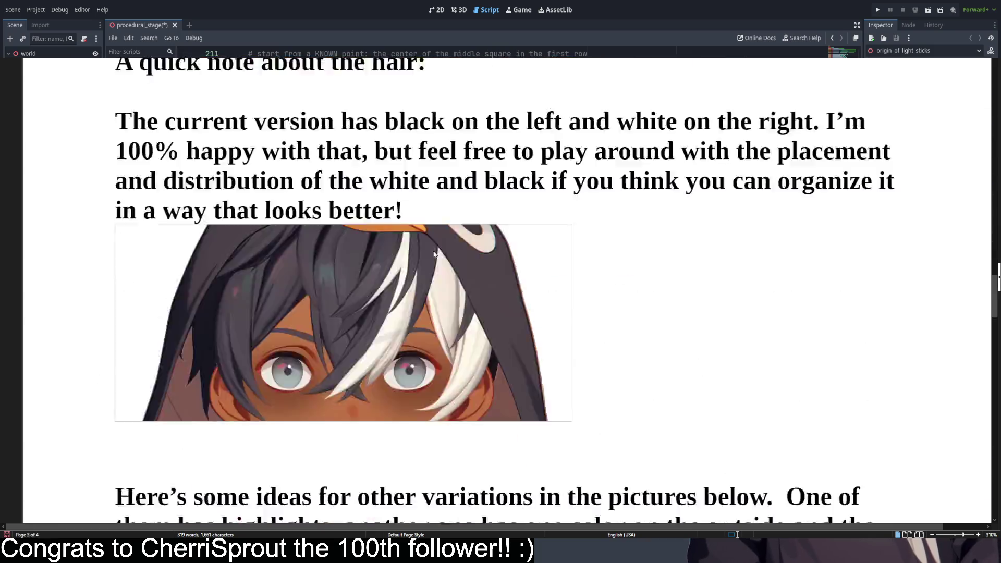
pyautogui.scroll(-2, 435, 254)
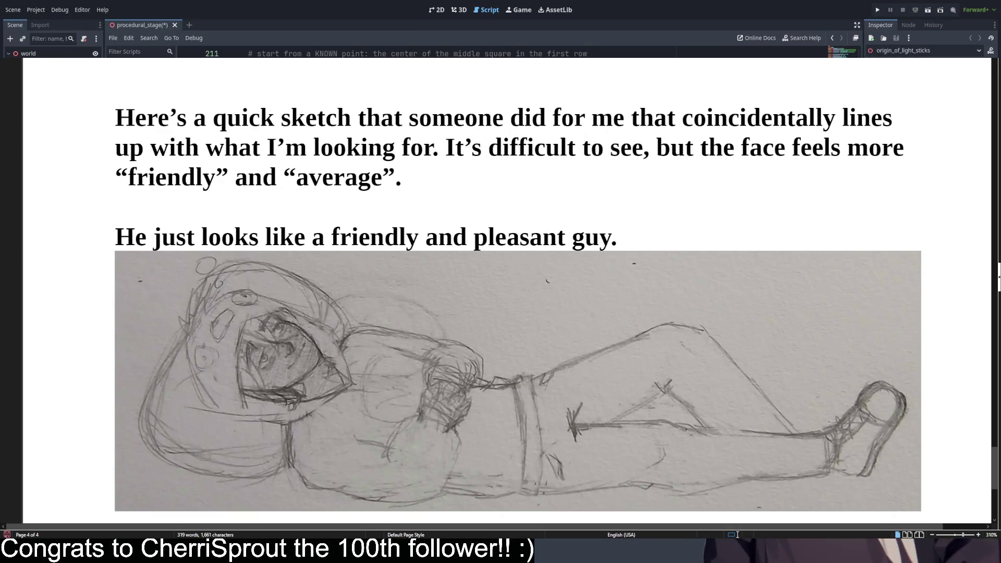
pyautogui.scroll(-3, 540, 233)
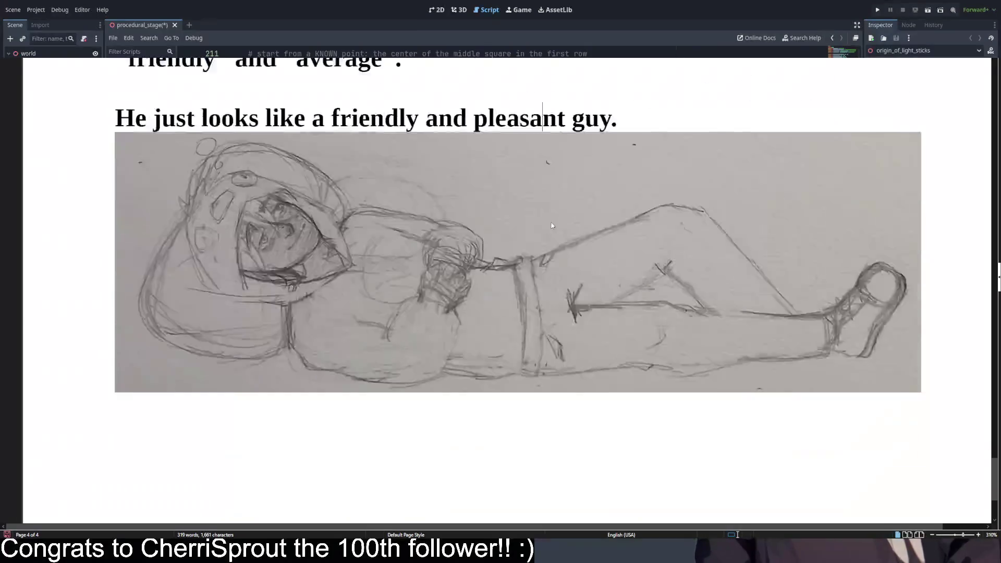
pyautogui.scroll(2, 540, 233)
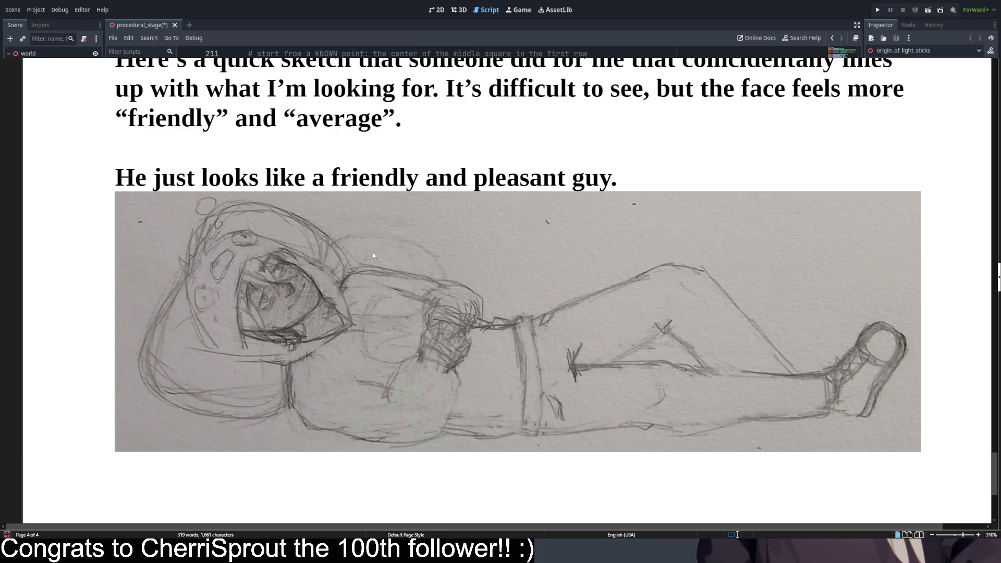
pyautogui.click(629, 176)
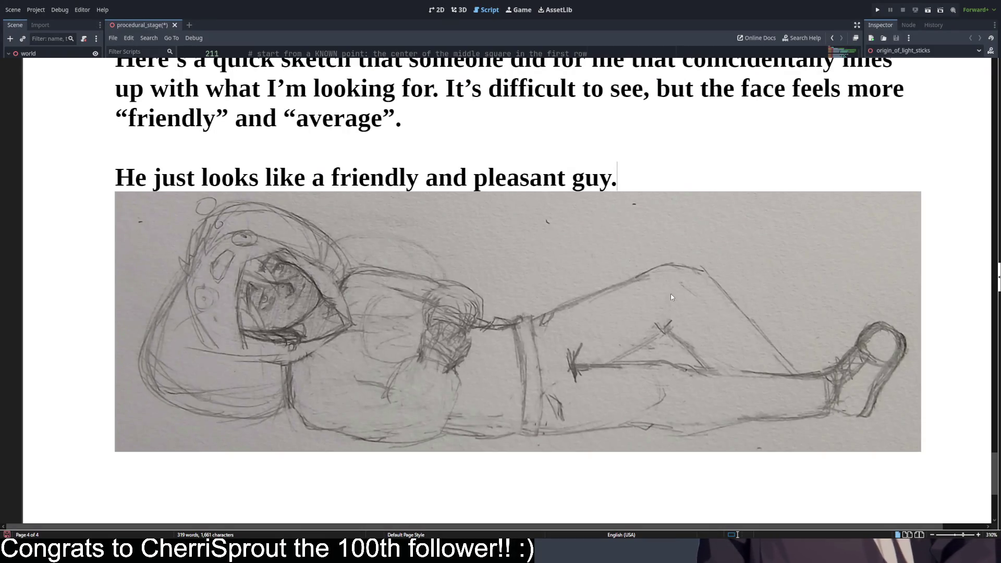
pyautogui.scroll(10, 634, 243)
# - Scroll to the top of page 1, then down to the current model images and changes list
pyautogui.scroll(-2, 632, 239)
pyautogui.scroll(20, 633, 239)
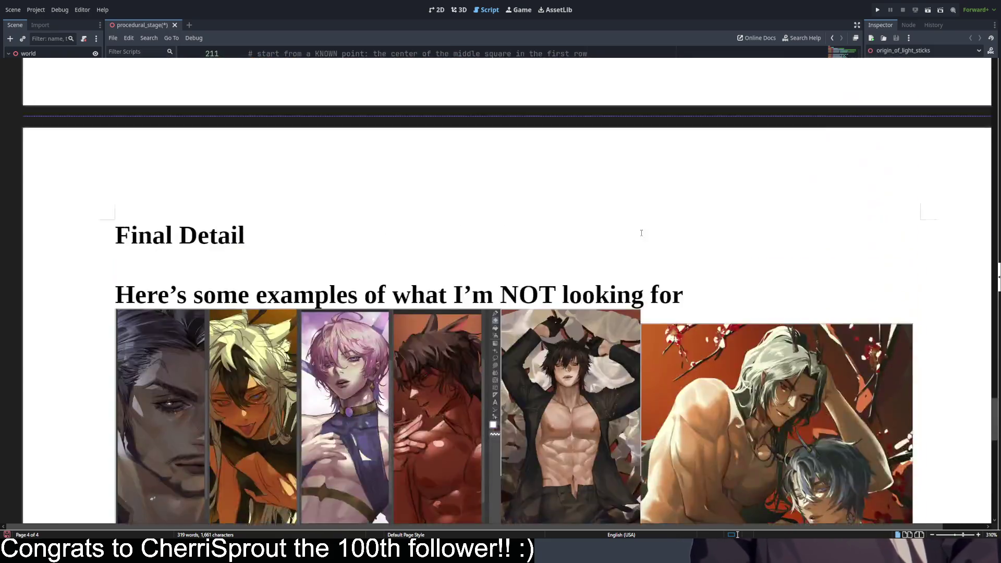
pyautogui.scroll(20, 639, 240)
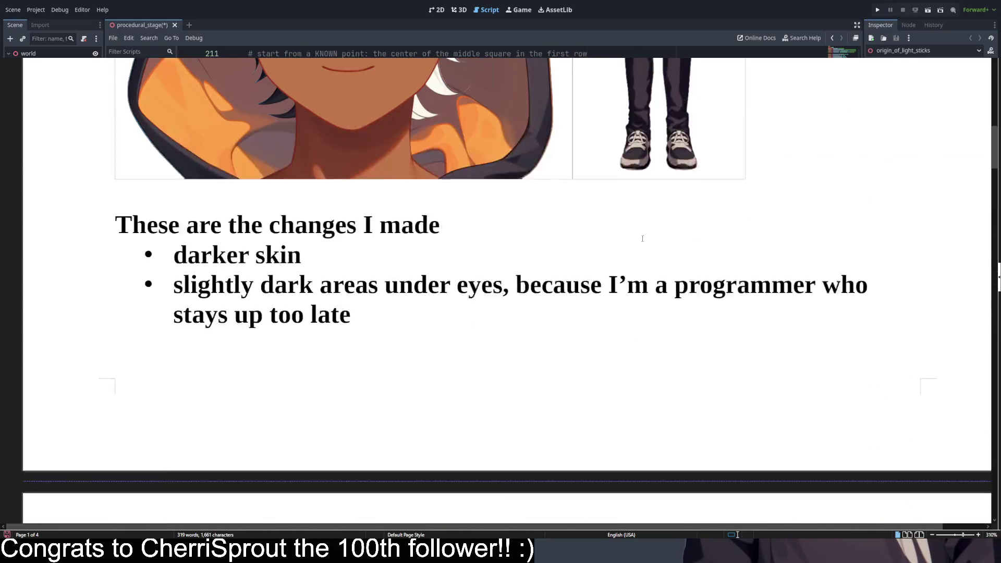
pyautogui.scroll(-1, 679, 247)
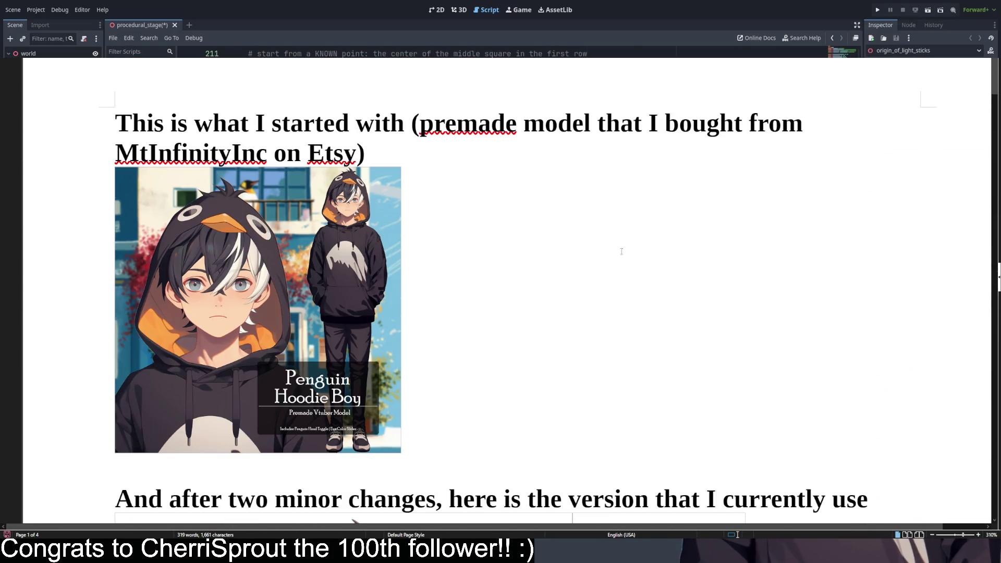
pyautogui.scroll(-10, 715, 253)
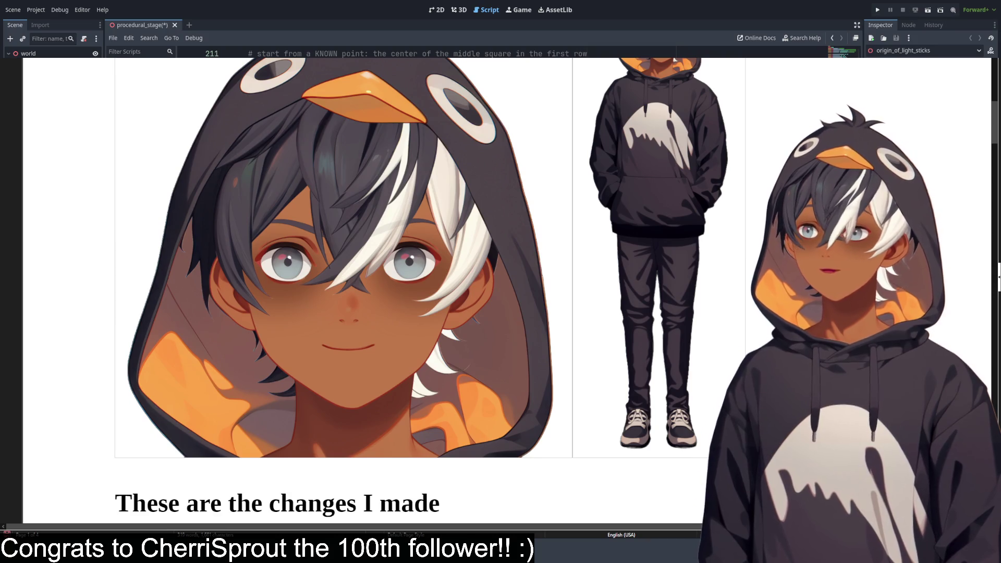
# - Scroll through the liked features, hair notes and Final Detail section to the page 4 pencil sketch
pyautogui.scroll(-10, 365, 287)
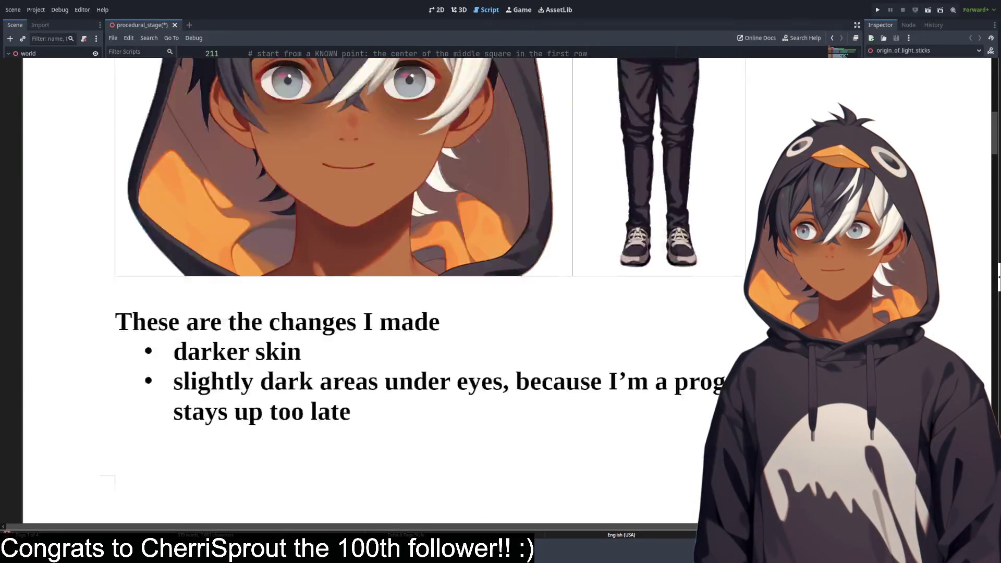
pyautogui.scroll(-5, 365, 287)
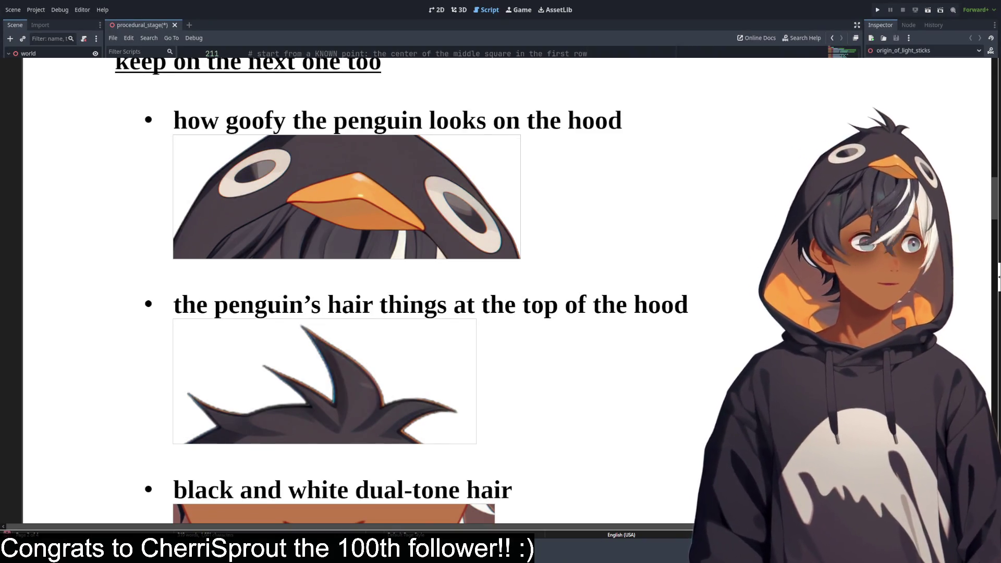
pyautogui.scroll(-15, 365, 292)
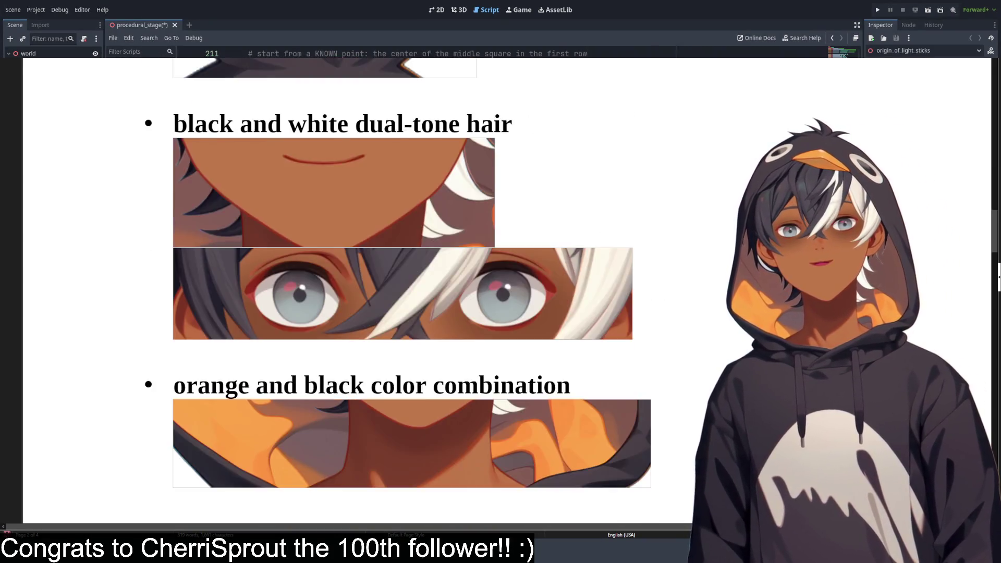
pyautogui.scroll(-5, 365, 292)
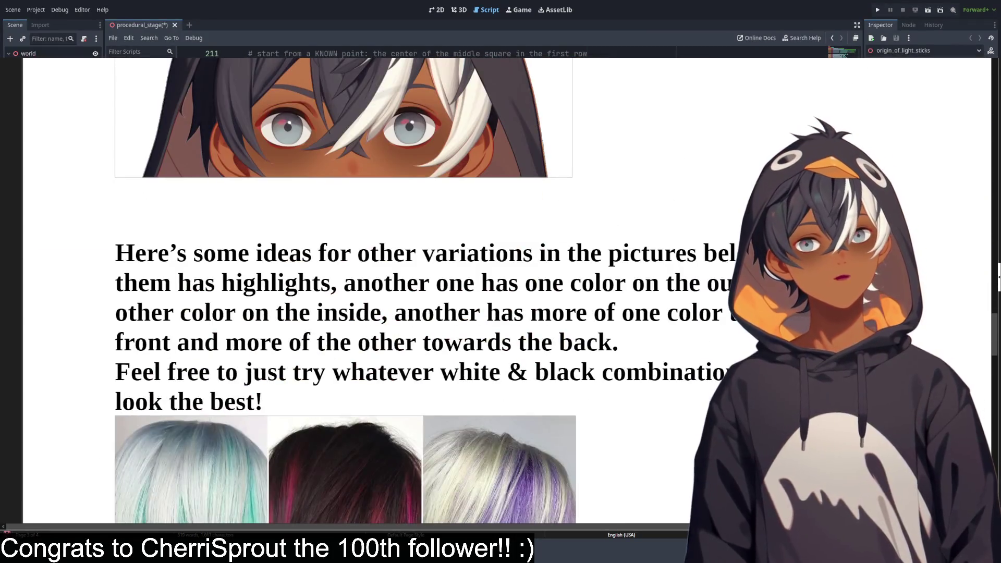
pyautogui.scroll(-10, 365, 292)
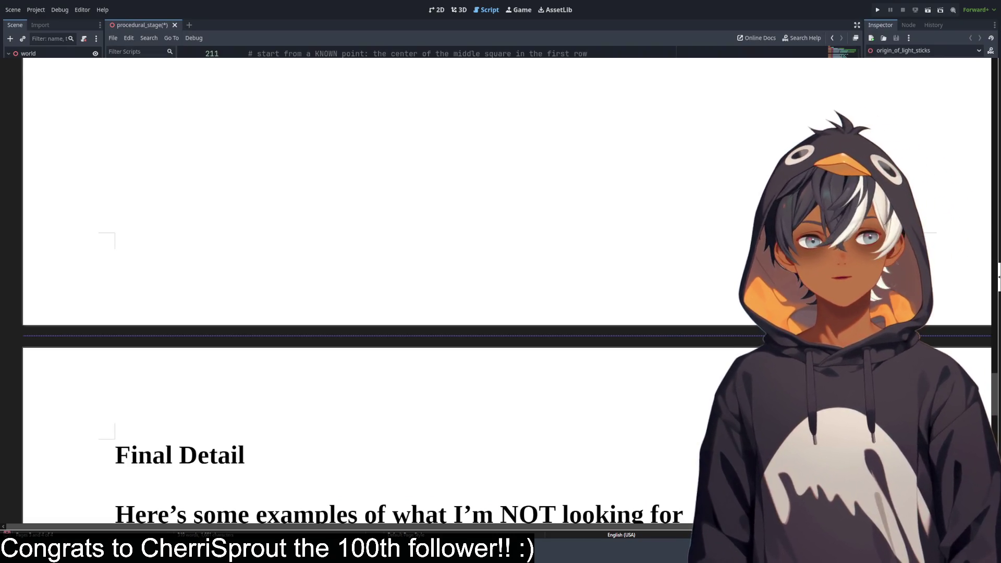
pyautogui.scroll(-15, 365, 292)
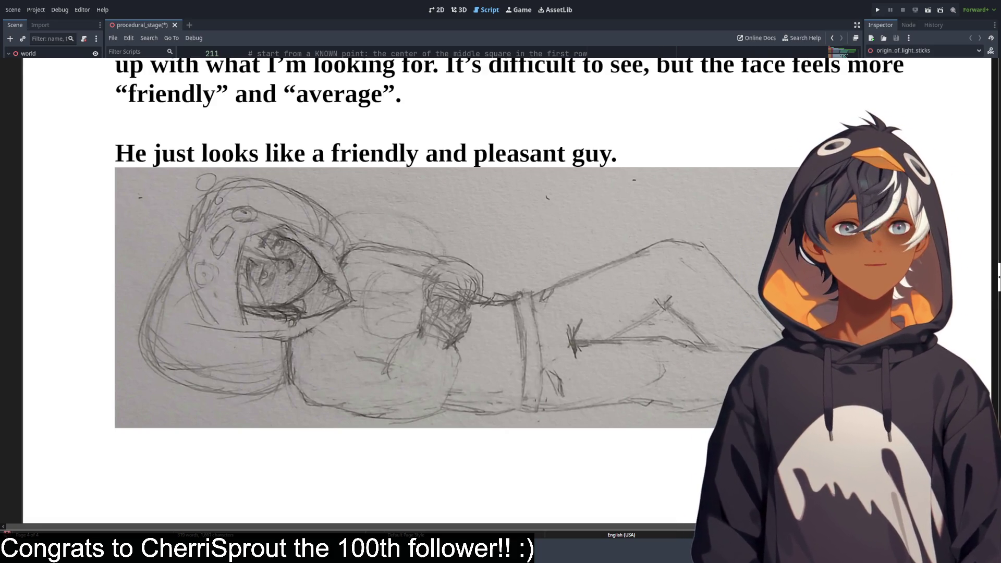
pyautogui.scroll(5, 365, 292)
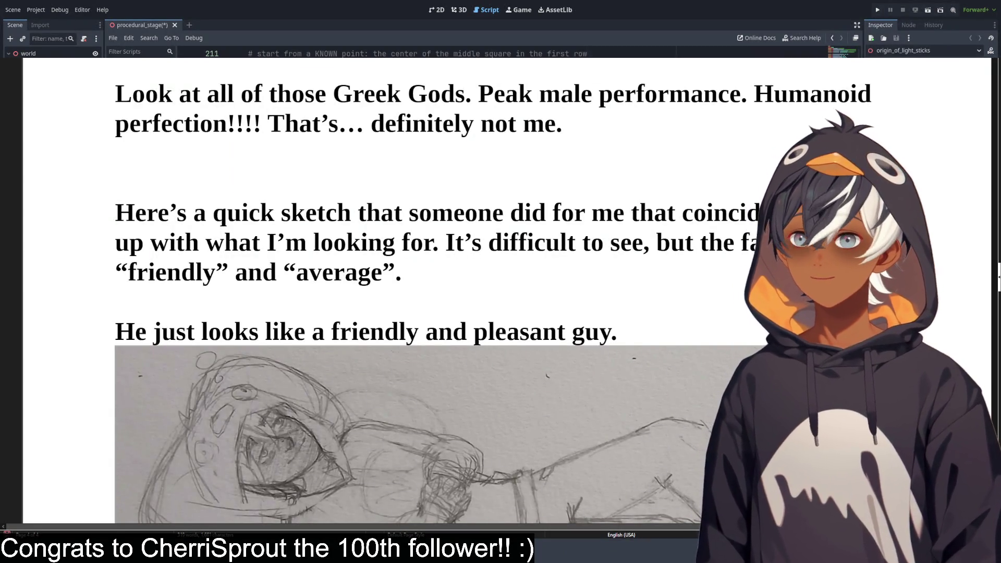
pyautogui.scroll(5, 365, 292)
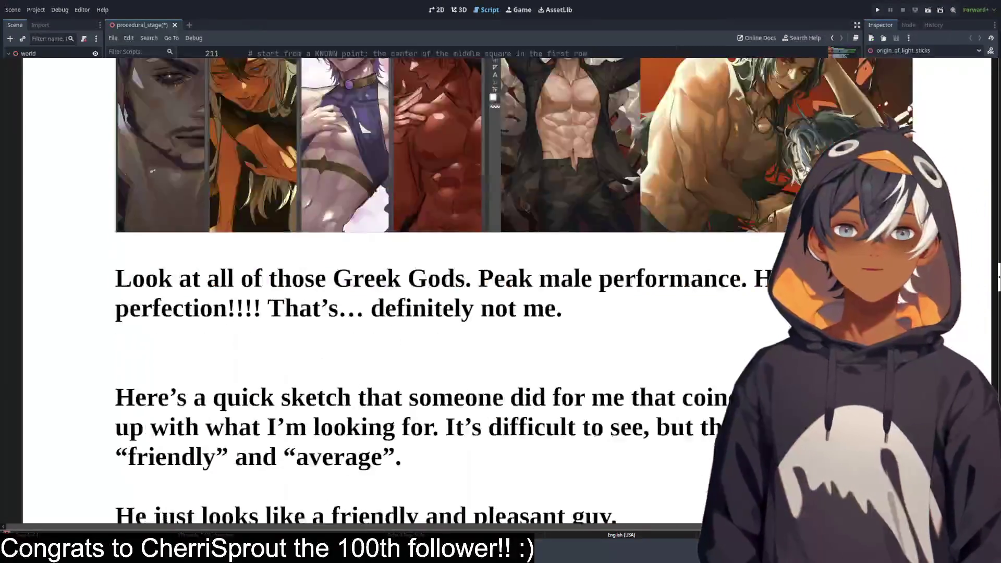
pyautogui.scroll(-8, 365, 292)
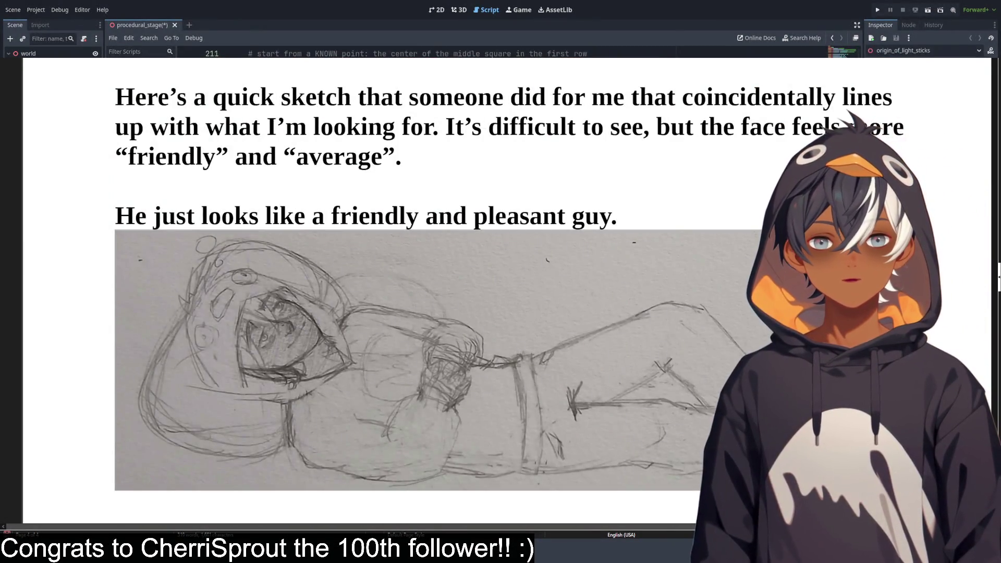
pyautogui.scroll(-6, 365, 292)
pyautogui.scroll(5, 365, 292)
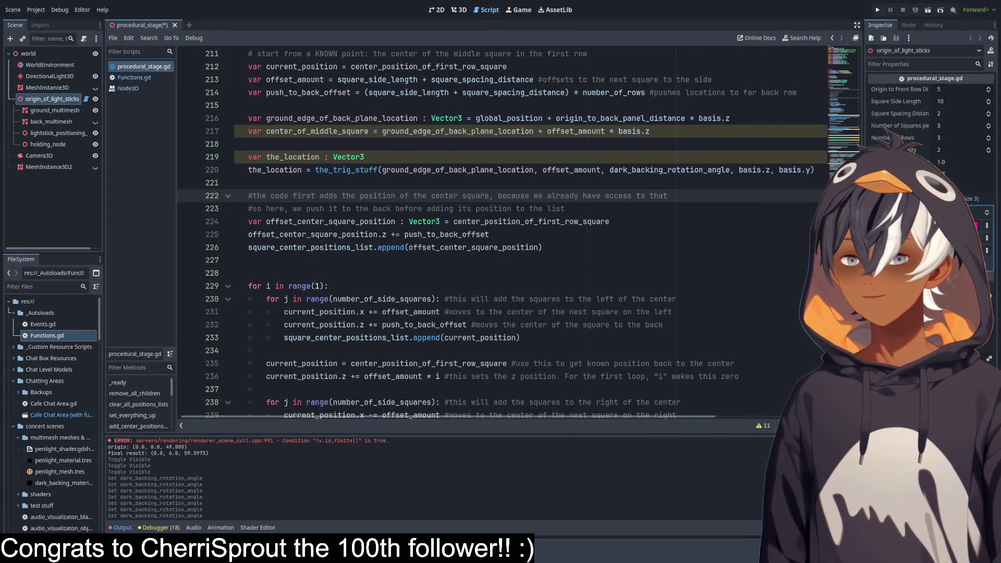
pyautogui.click(459, 131)
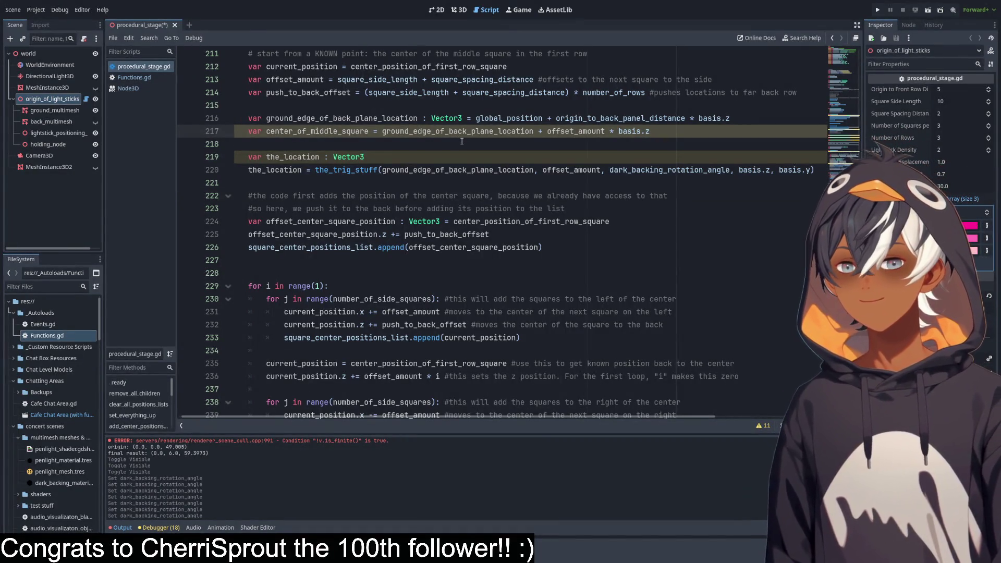
pyautogui.scroll(-8, 495, 151)
pyautogui.scroll(3, 501, 156)
pyautogui.scroll(3, 501, 159)
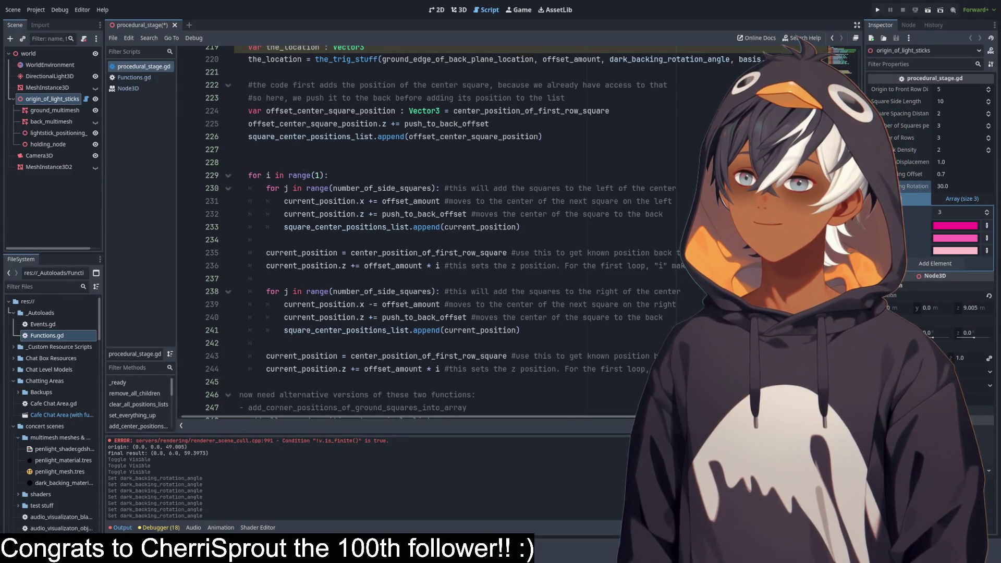
pyautogui.write(',')
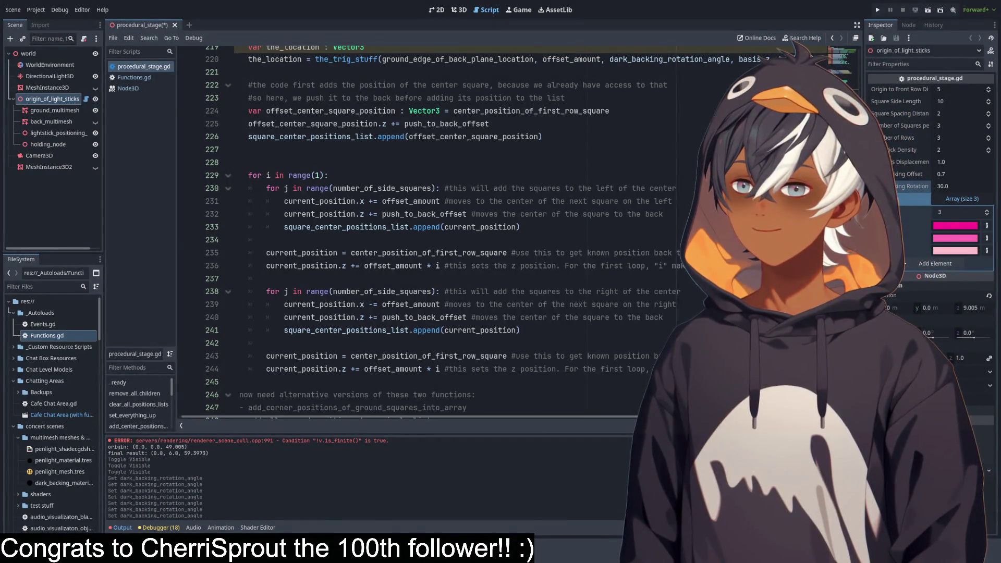
pyautogui.click(544, 190)
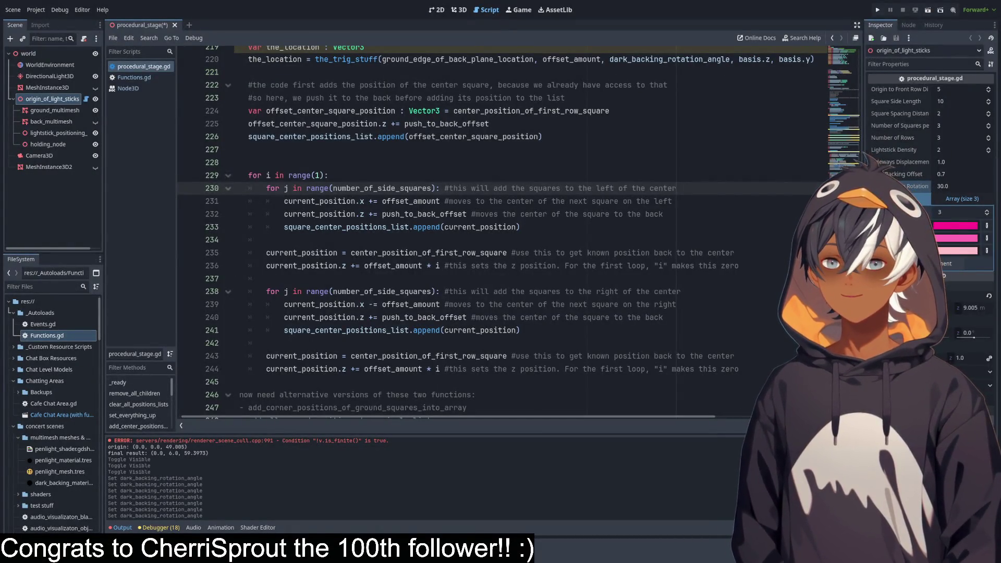
pyautogui.click(466, 149)
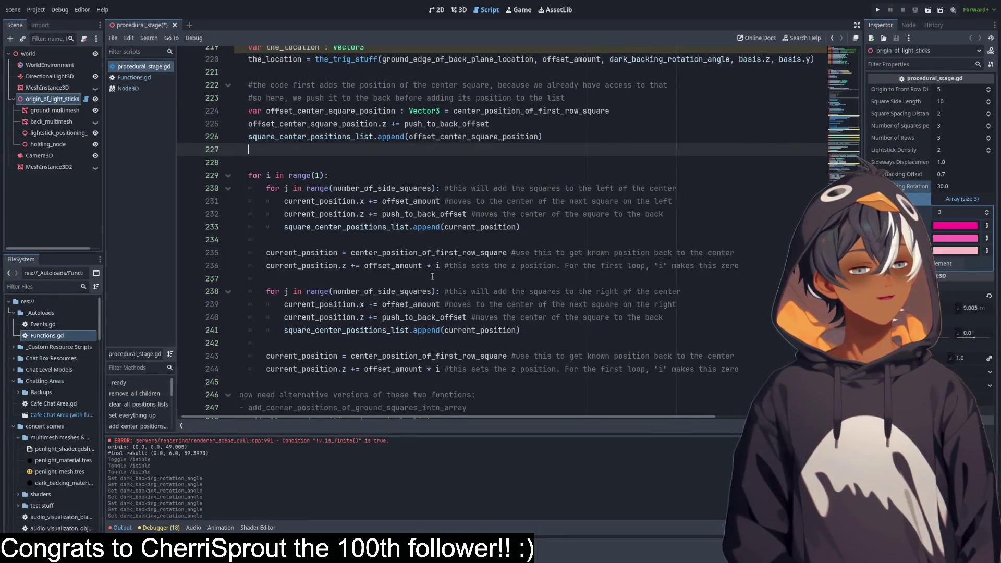
pyautogui.click(118, 528)
pyautogui.scroll(5, 439, 142)
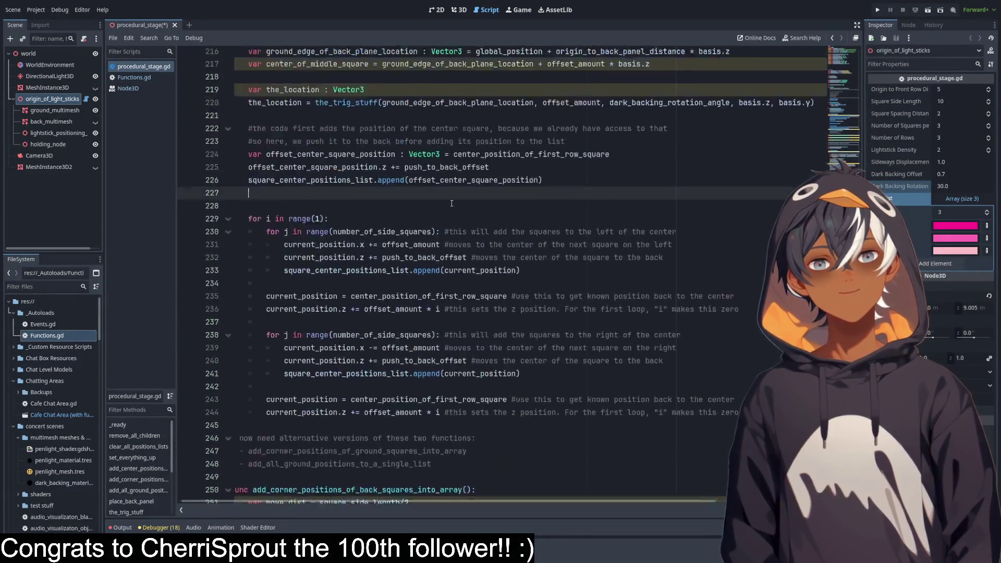
pyautogui.scroll(-4, 439, 141)
pyautogui.moveTo(365, 76)
pyautogui.mouseDown()
pyautogui.moveTo(282, 312)
pyautogui.moveTo(405, 347)
pyautogui.mouseUp()
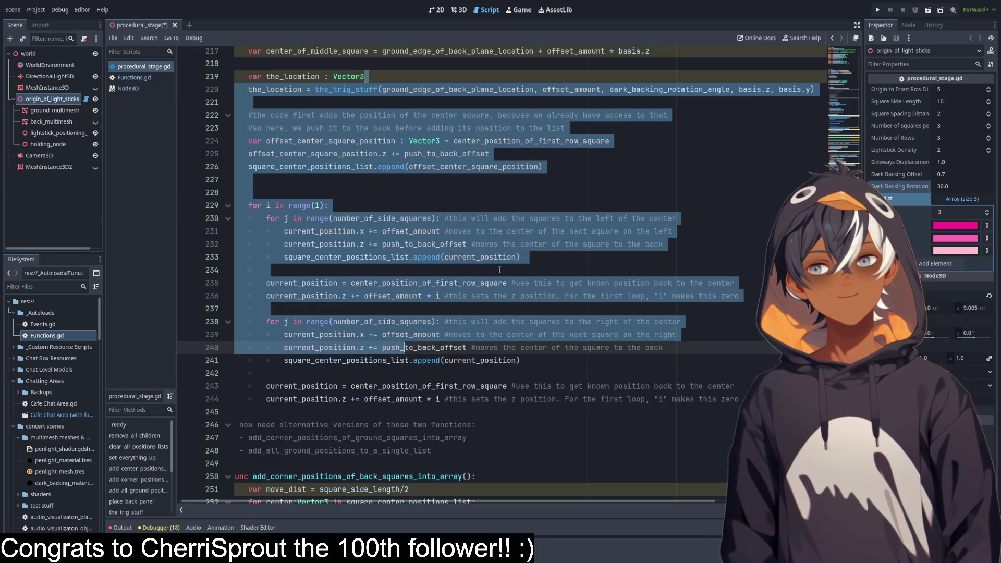
pyautogui.scroll(10, 495, 249)
pyautogui.scroll(-9, 495, 249)
pyautogui.scroll(-7, 494, 249)
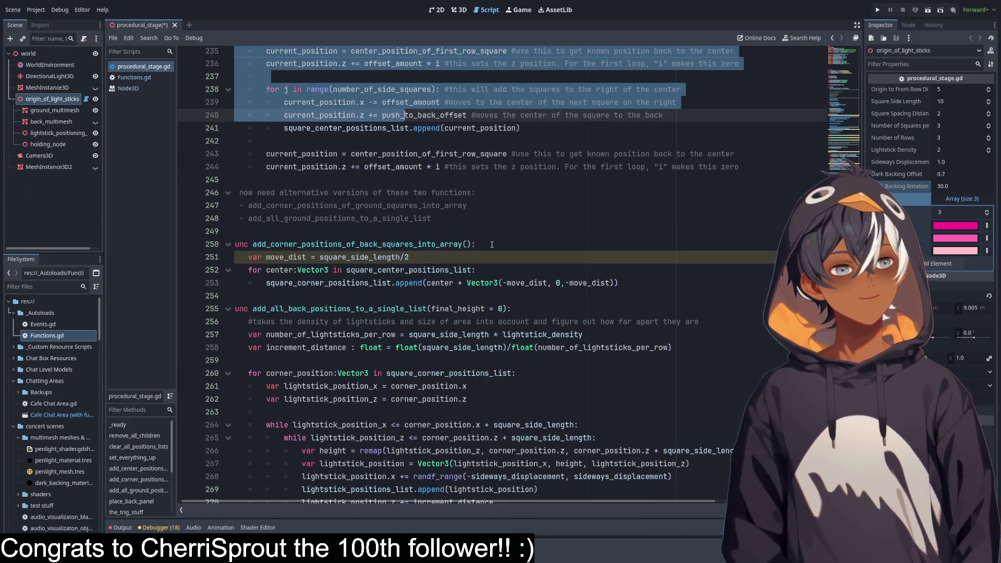
pyautogui.scroll(-6, 418, 323)
pyautogui.scroll(8, 418, 323)
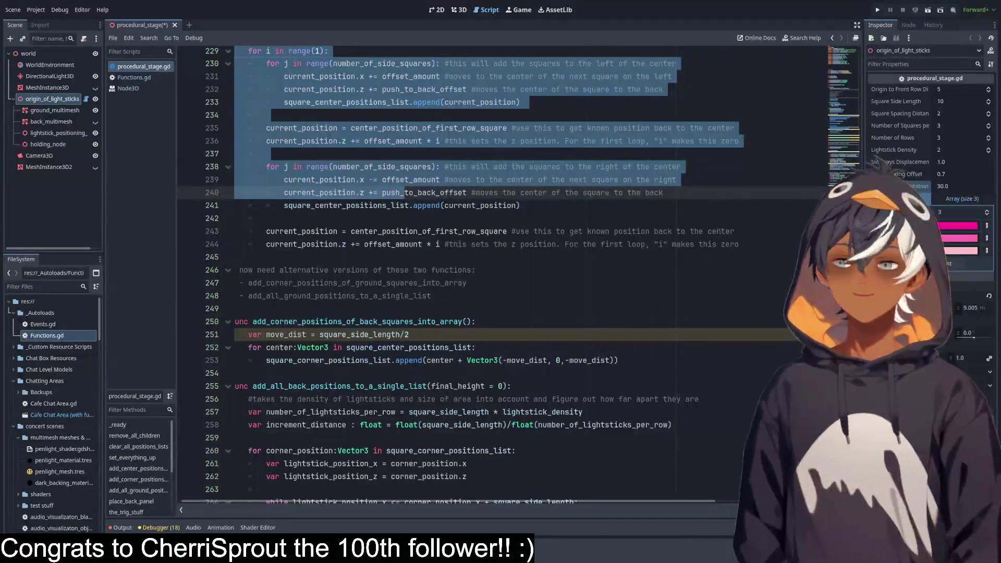
pyautogui.click(573, 180)
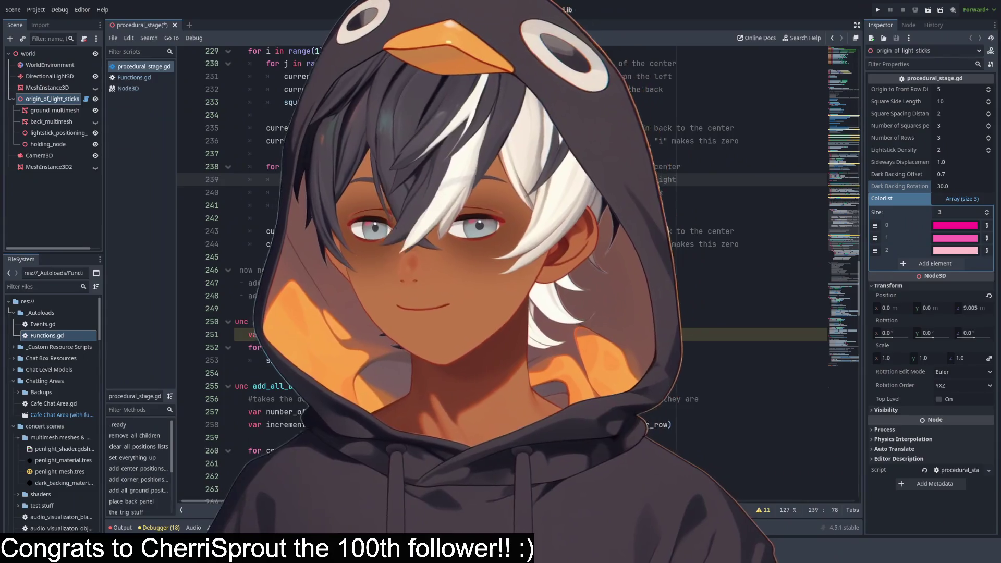
# - Jump to the alternate-function notes at line 247, then switch to the 3D workspace with Ctrl+F2
pyautogui.click(422, 282)
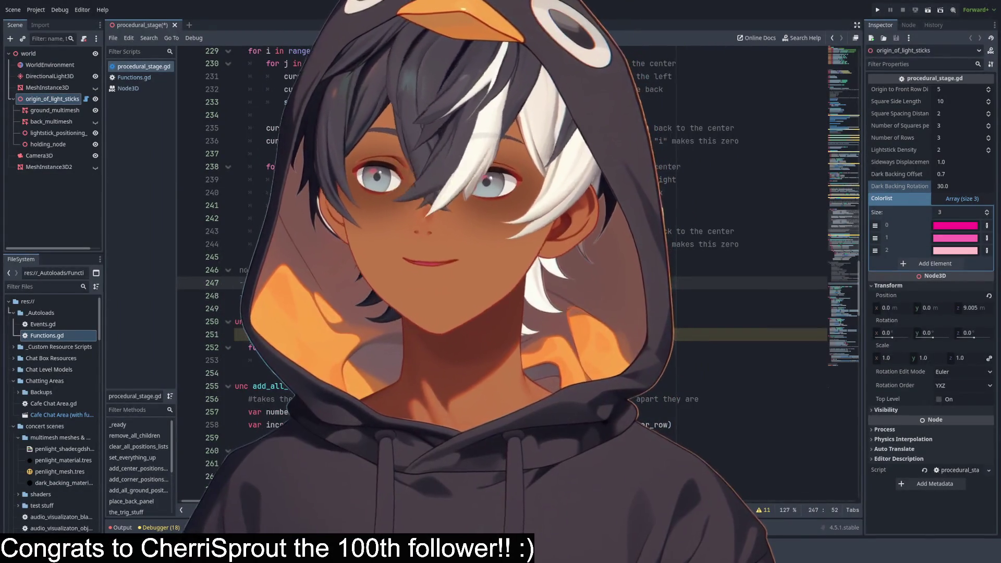
pyautogui.scroll(-2, 501, 271)
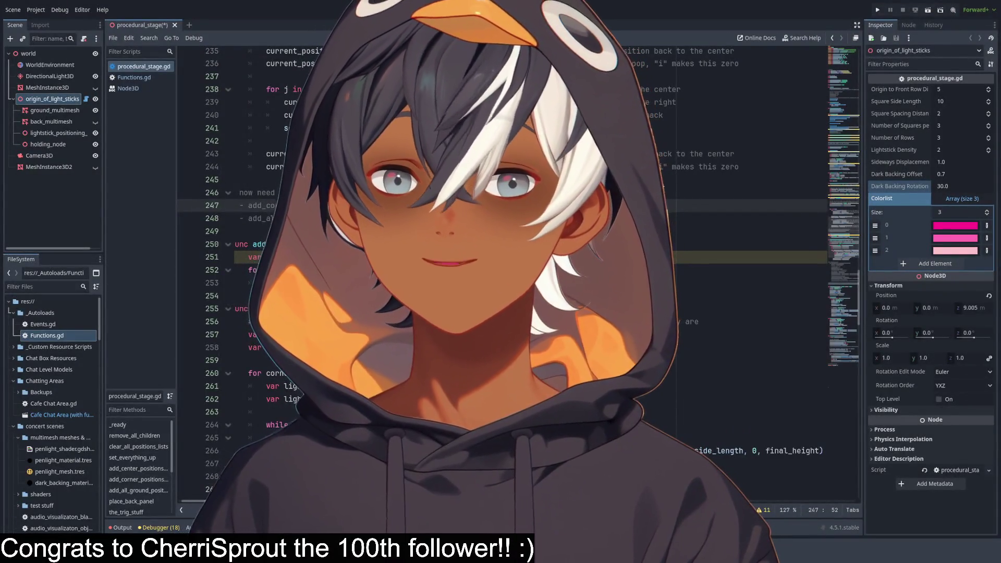
pyautogui.hotkey('ctrl', 'F2')
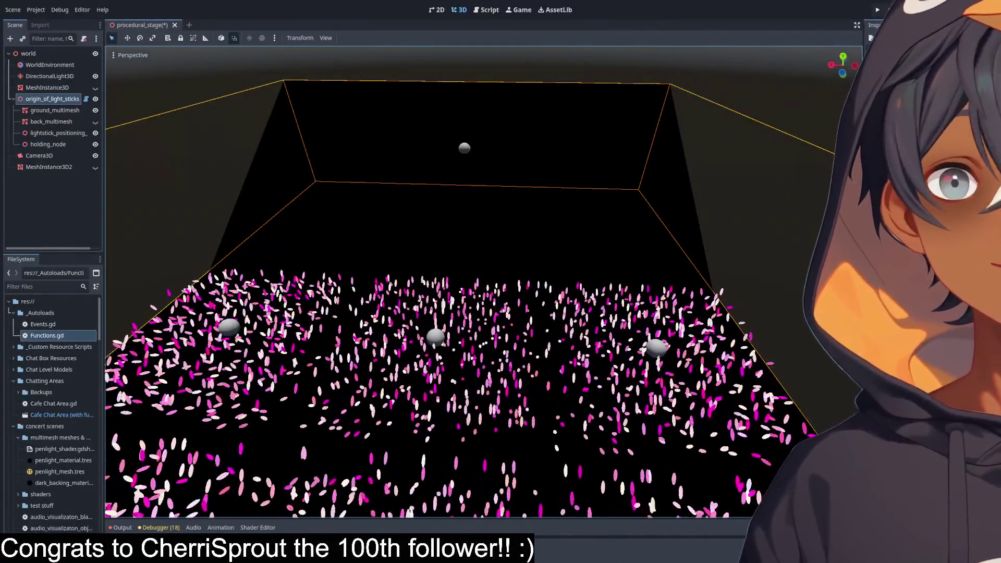
# - Orbit the camera around the stage, then change the dark backing rotation from 30.0 to 31.15
pyautogui.moveTo(373, 297)
pyautogui.mouseDown()
pyautogui.moveTo(368, 289)
pyautogui.moveTo(317, 305)
pyautogui.moveTo(359, 306)
pyautogui.moveTo(444, 233)
pyautogui.moveTo(456, 170)
pyautogui.moveTo(616, 292)
pyautogui.mouseUp()
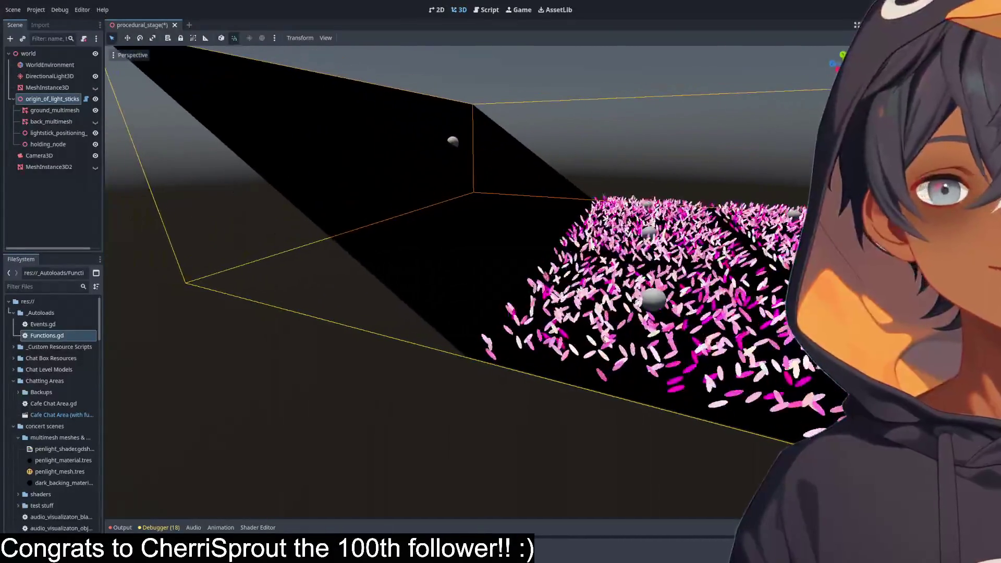
pyautogui.moveTo(502, 180); pyautogui.dragTo(377, 217)
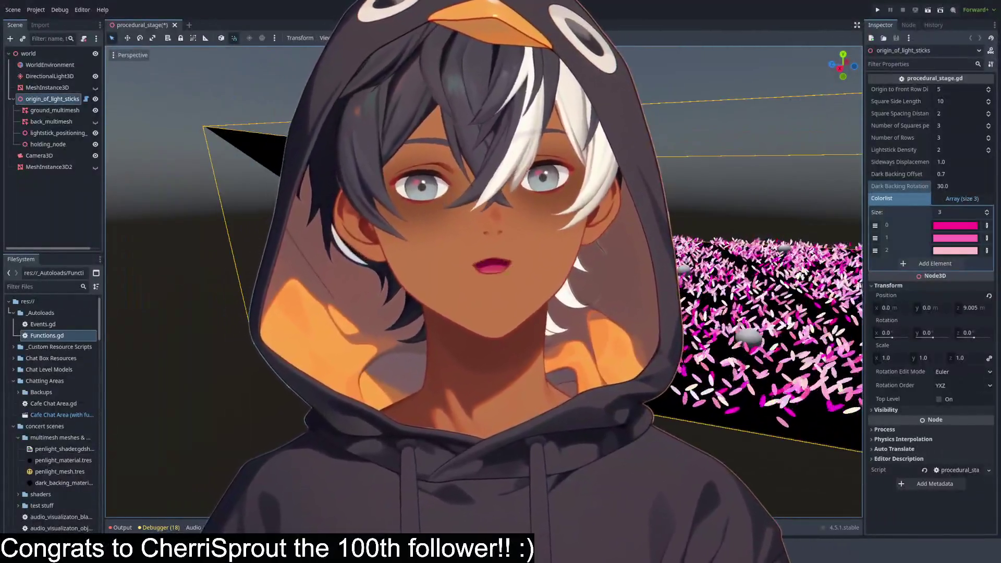
pyautogui.moveTo(948, 187); pyautogui.dragTo(911, 186)
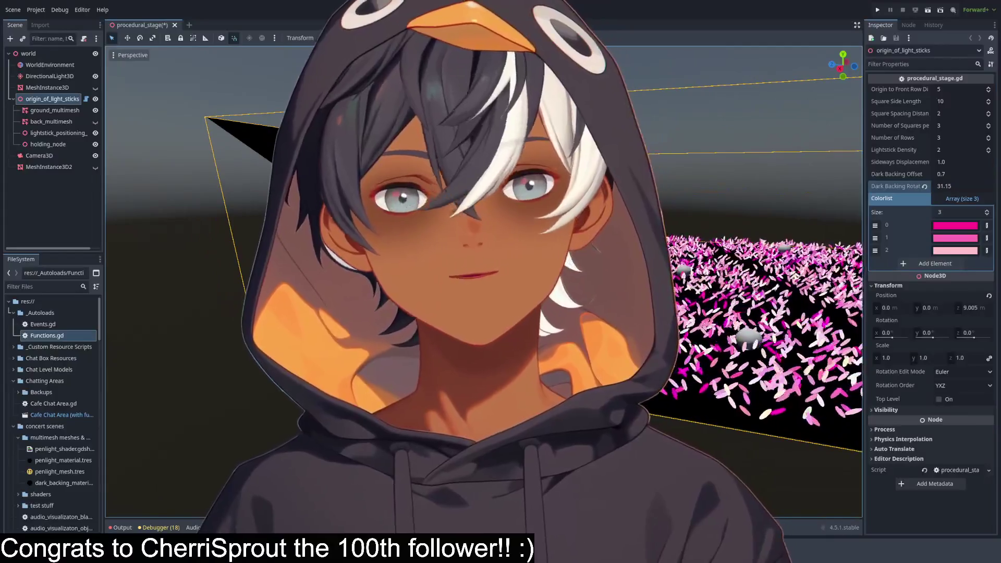
pyautogui.click(924, 187)
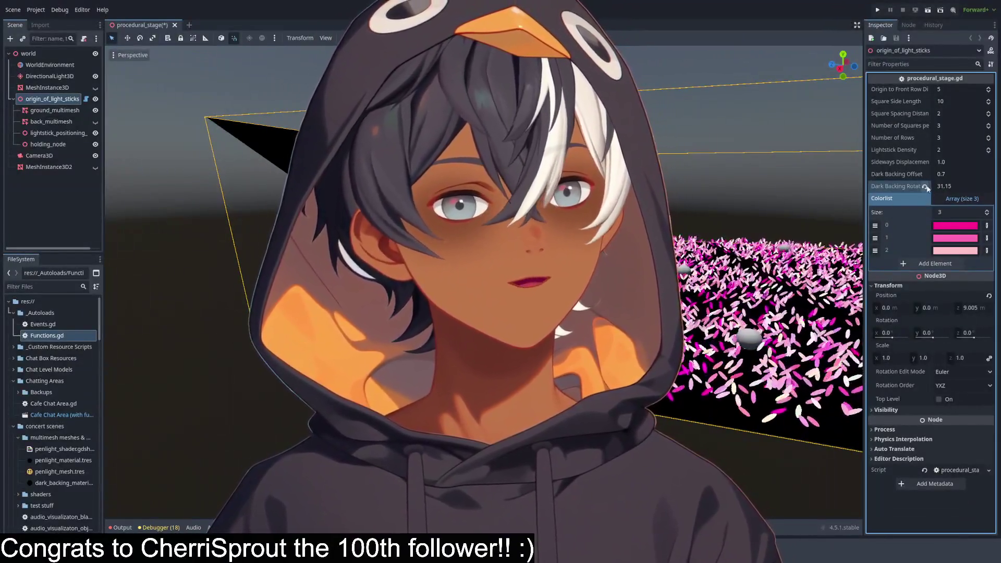
pyautogui.scroll(-5, 483, 281)
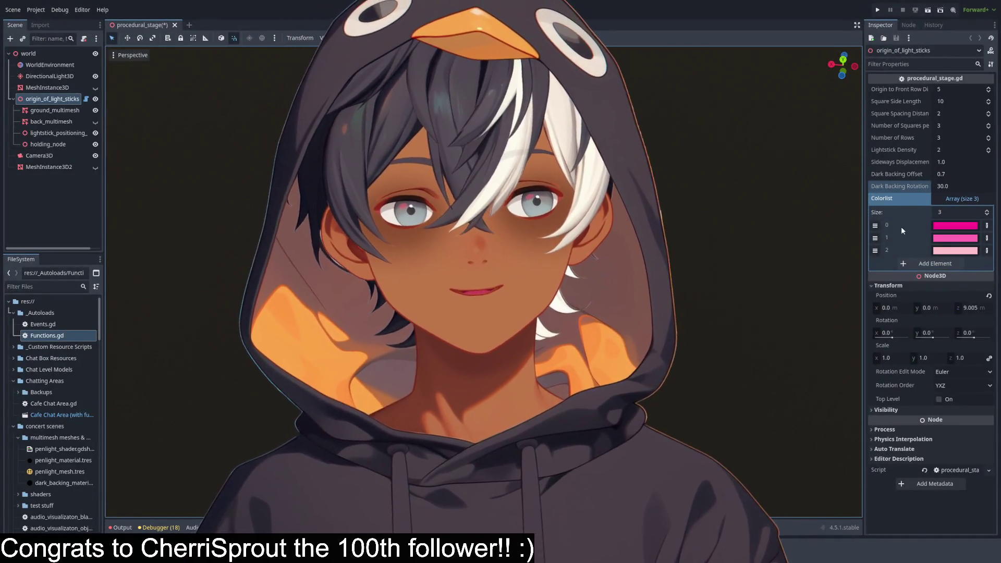
pyautogui.doubleClick(988, 136)
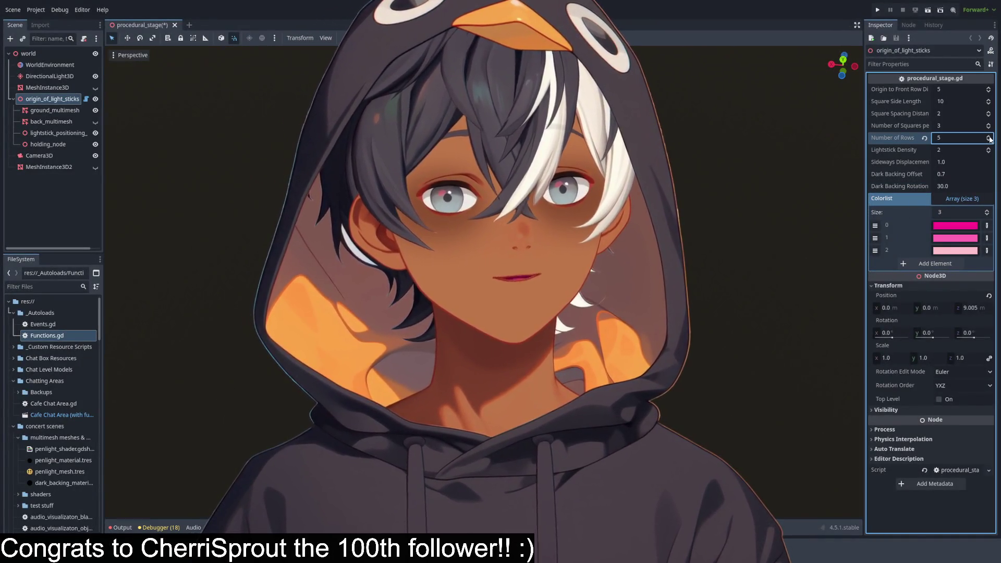
pyautogui.click(925, 138)
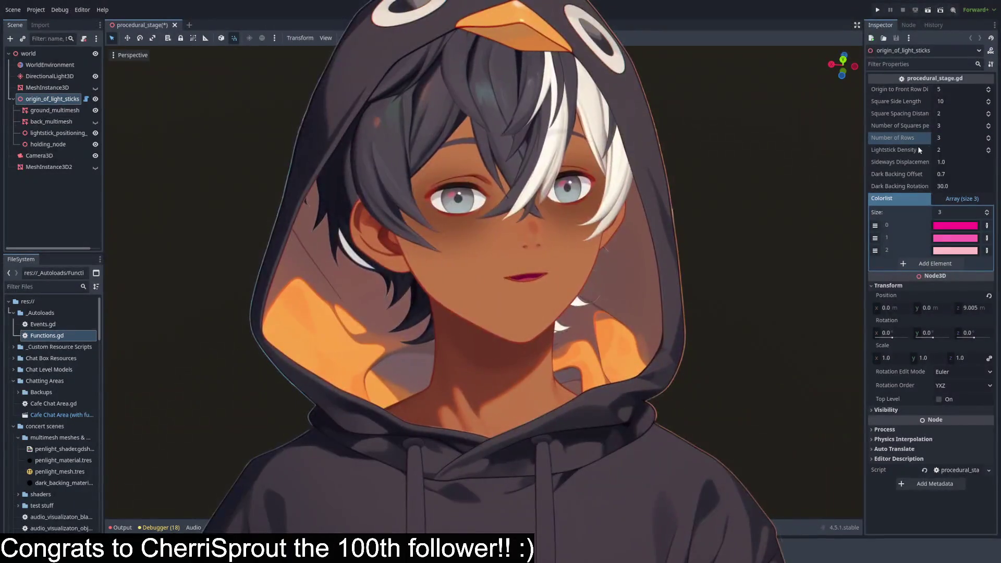
pyautogui.moveTo(990, 126); pyautogui.dragTo(989, 104)
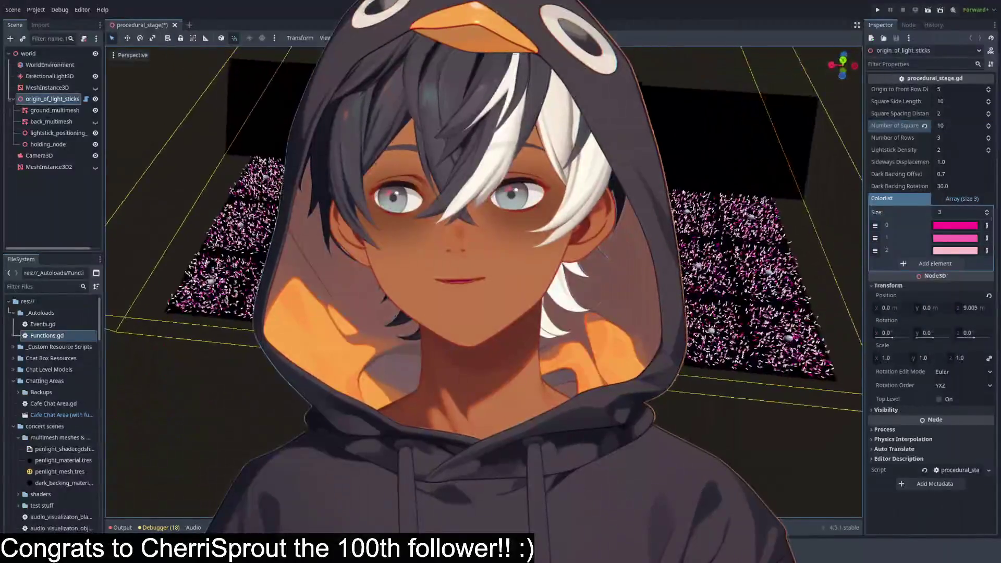
pyautogui.click(924, 126)
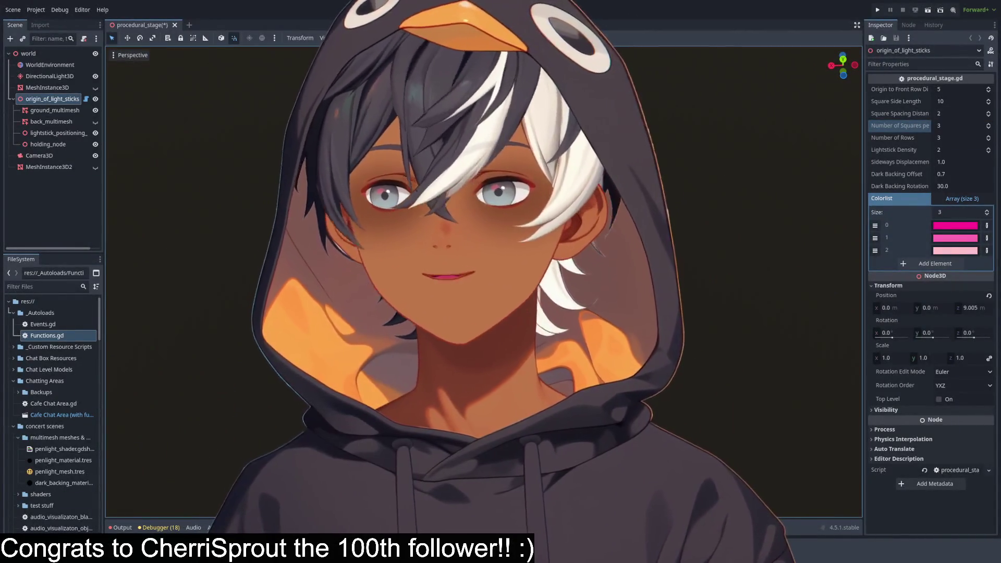